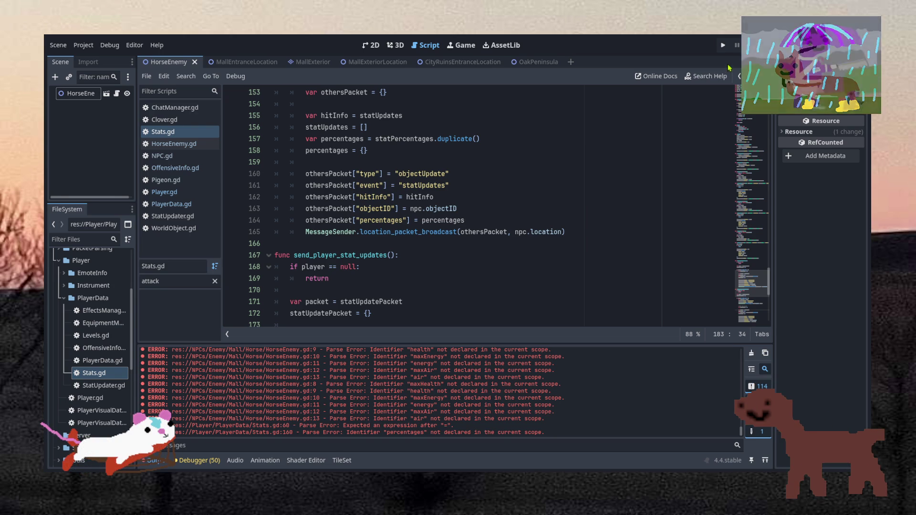
- Run the project and trace the stats.maxHealth error in NPC.gd
{"action": "left_click", "coordinate": [723, 45]}
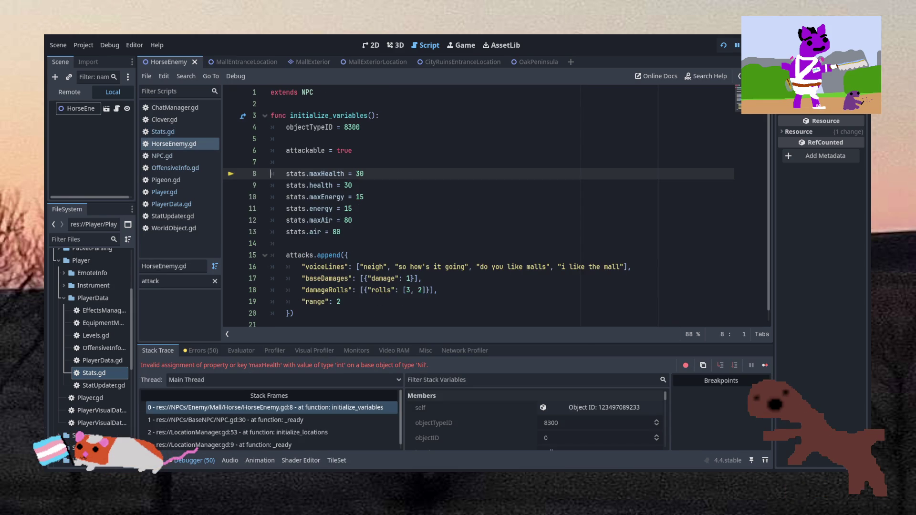
{"action": "left_click", "coordinate": [332, 208]}
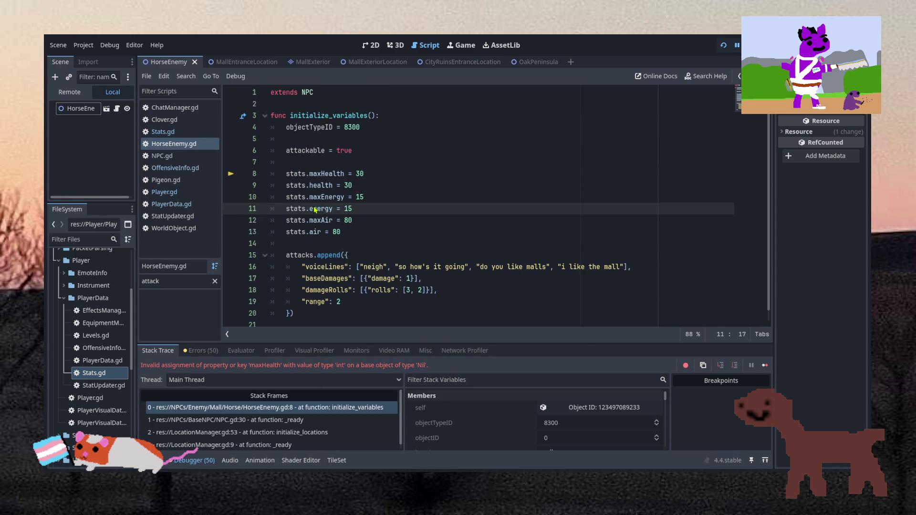
{"action": "left_click", "coordinate": [312, 163]}
{"action": "left_click", "coordinate": [304, 174]}
{"action": "key", "text": "Up"}
{"action": "key", "text": "Down"}
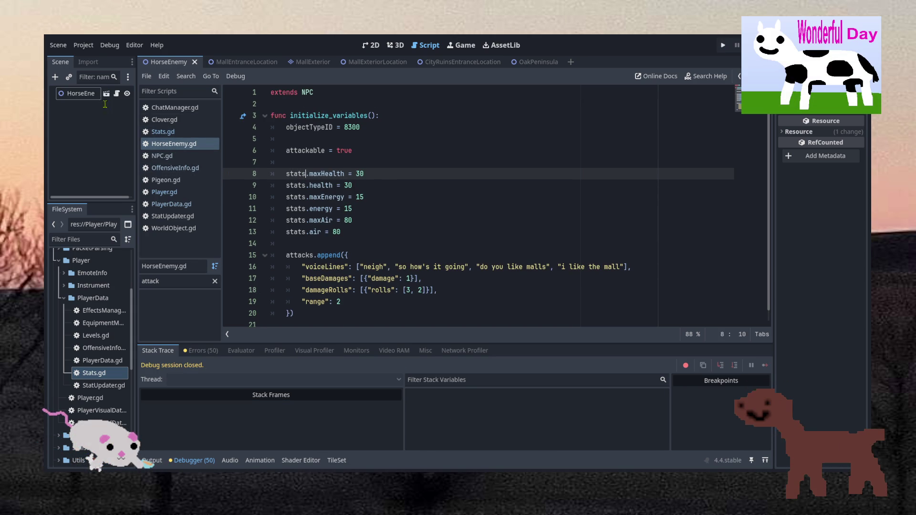
{"action": "left_click_drag", "start_coordinate": [769, 264], "coordinate": [768, 124]}
- Move the Stats.new() and stats.npc lines to the top of _ready(), then save and rerun
{"action": "left_click", "coordinate": [365, 242]}
{"action": "left_click", "coordinate": [367, 234]}
{"action": "mouse_move", "coordinate": [375, 242]}
{"action": "left_mouse_down"}
{"action": "mouse_move", "coordinate": [382, 220]}
{"action": "mouse_move", "coordinate": [405, 206]}
{"action": "left_mouse_up"}
{"action": "key", "text": "ctrl+c"}
{"action": "key", "text": "BackSpace"}
{"action": "left_click", "coordinate": [397, 124]}
{"action": "key", "text": "ctrl+v"}
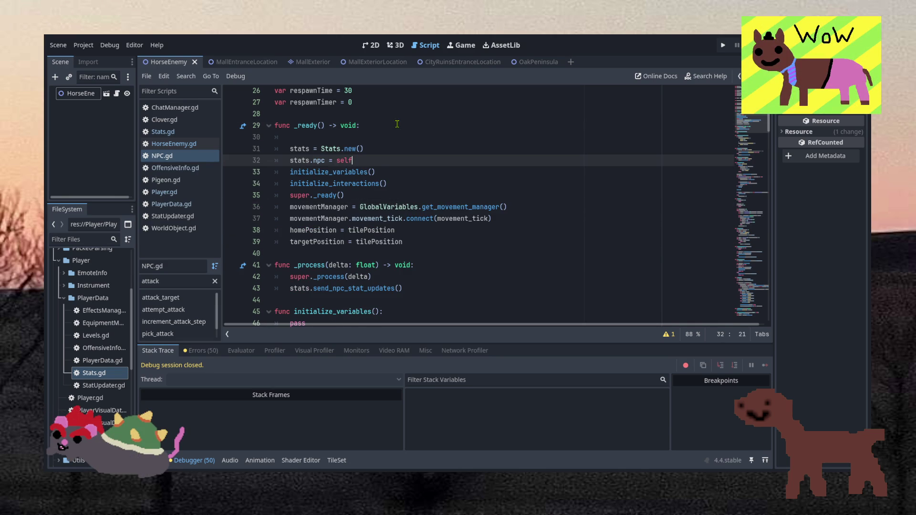
{"action": "key", "text": "Up"}
{"action": "key", "text": "Up"}
{"action": "key", "text": "alt+Down"}
{"action": "key", "text": "alt+Down"}
{"action": "left_click", "coordinate": [387, 143]}
{"action": "key", "text": "F5"}
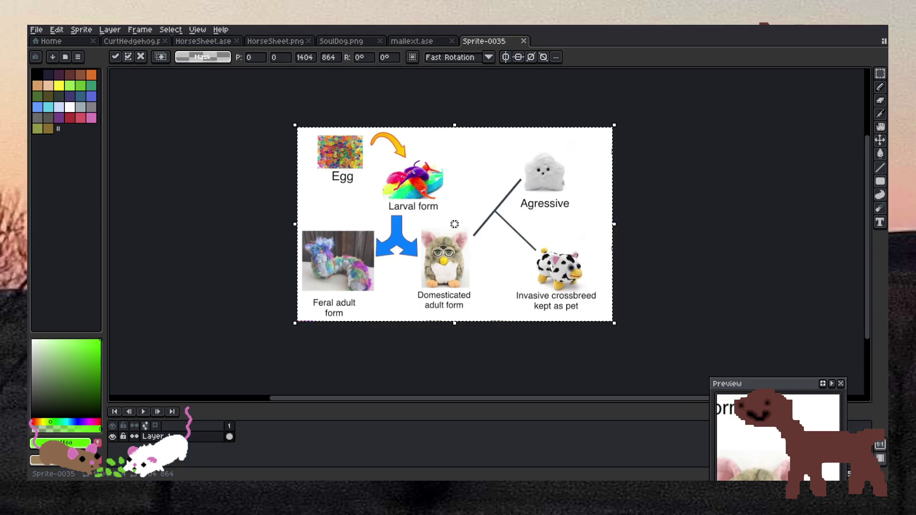
- Zoom in and out on the Sprite-0035 creature diagram, then return to Godot
{"action": "scroll", "coordinate": [454, 224], "scroll_direction": "up", "scroll_amount": 2}
{"action": "scroll", "coordinate": [458, 231], "scroll_direction": "down", "scroll_amount": 2}
{"action": "scroll", "coordinate": [458, 231], "scroll_direction": "up", "scroll_amount": 4}
{"action": "scroll", "coordinate": [596, 341], "scroll_direction": "up", "scroll_amount": 1}
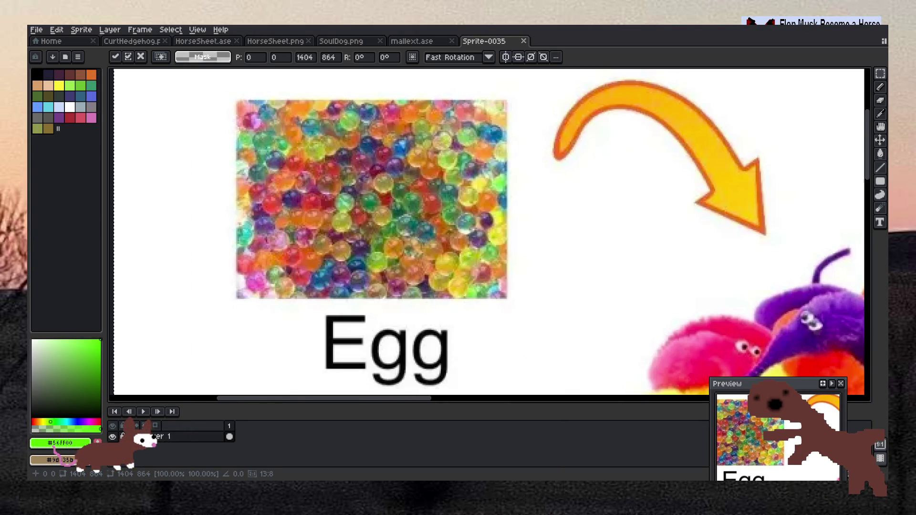
{"action": "scroll", "coordinate": [596, 341], "scroll_direction": "down", "scroll_amount": 3}
{"action": "scroll", "coordinate": [595, 341], "scroll_direction": "down", "scroll_amount": 1}
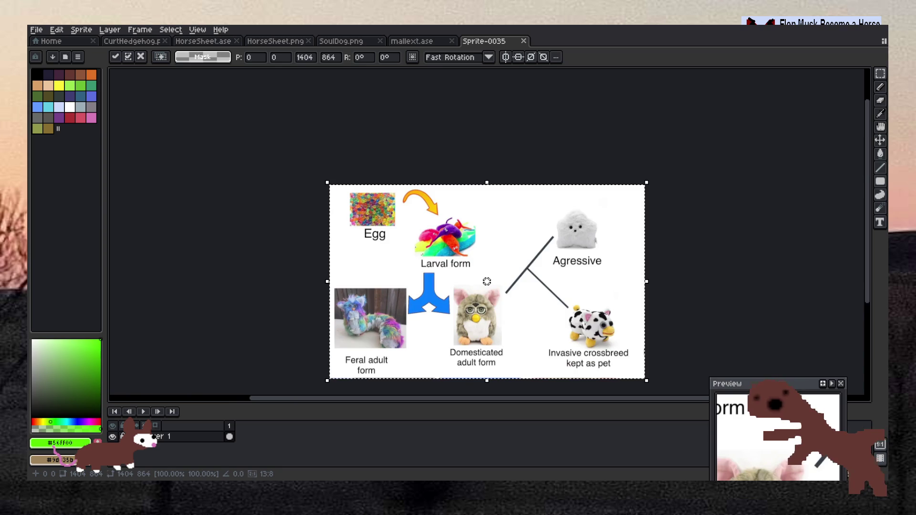
{"action": "scroll", "coordinate": [458, 255], "scroll_direction": "up", "scroll_amount": 2}
{"action": "scroll", "coordinate": [442, 212], "scroll_direction": "up", "scroll_amount": 1}
{"action": "scroll", "coordinate": [442, 212], "scroll_direction": "down", "scroll_amount": 3}
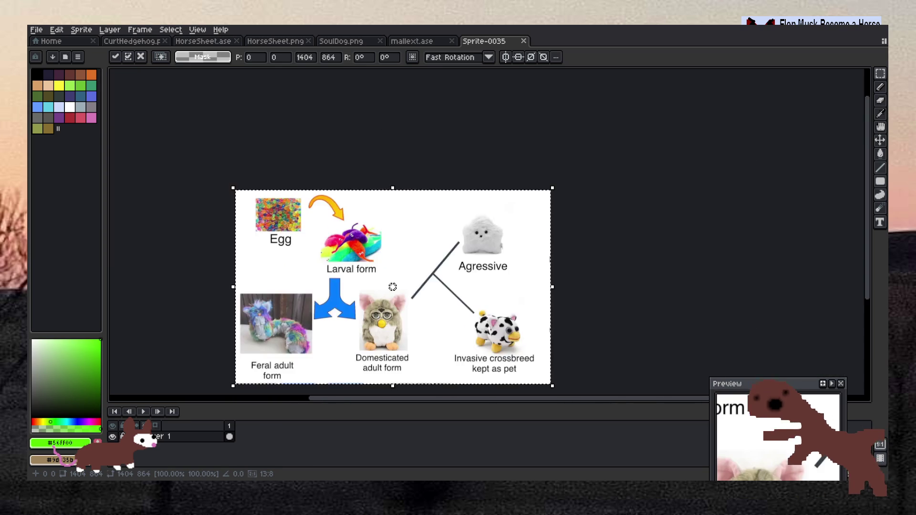
{"action": "scroll", "coordinate": [442, 212], "scroll_direction": "up", "scroll_amount": 3}
{"action": "scroll", "coordinate": [442, 209], "scroll_direction": "up", "scroll_amount": 1}
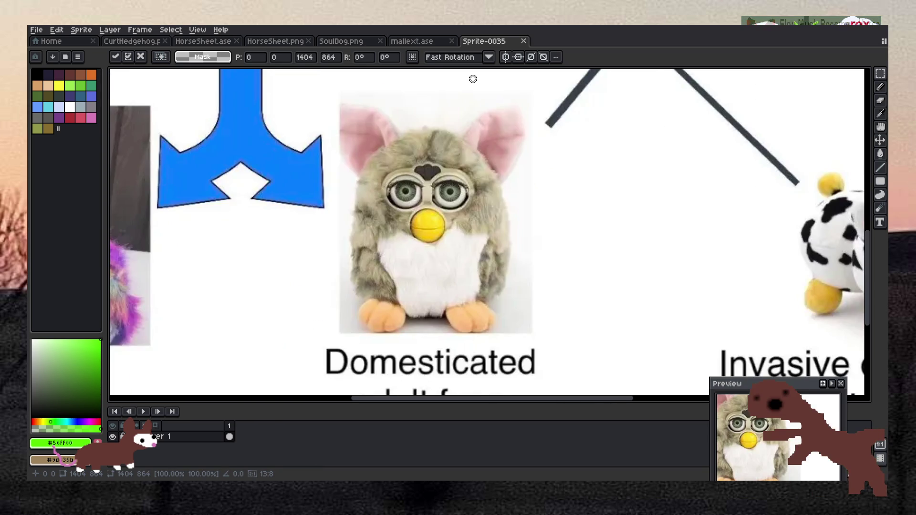
{"action": "scroll", "coordinate": [474, 78], "scroll_direction": "down", "scroll_amount": 1}
{"action": "scroll", "coordinate": [454, 211], "scroll_direction": "down", "scroll_amount": 1}
{"action": "scroll", "coordinate": [361, 298], "scroll_direction": "down", "scroll_amount": 1}
{"action": "scroll", "coordinate": [453, 209], "scroll_direction": "up", "scroll_amount": 3}
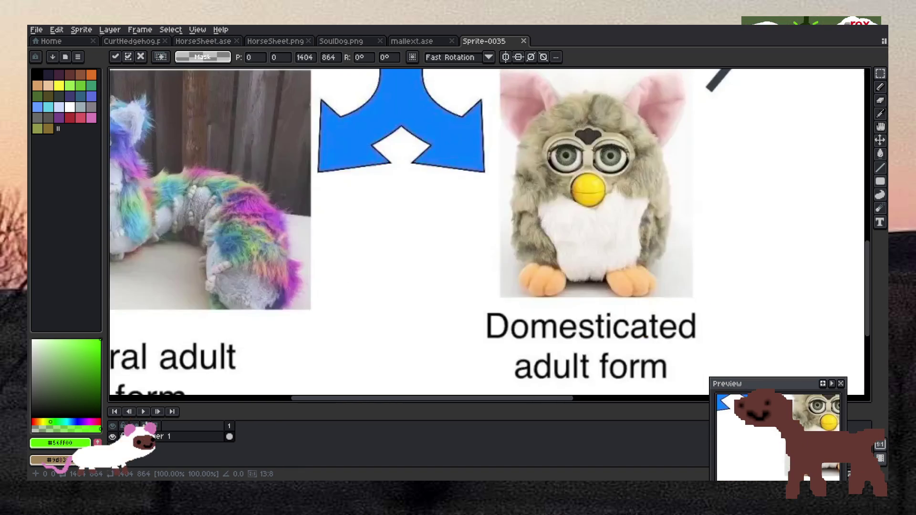
{"action": "scroll", "coordinate": [454, 209], "scroll_direction": "down", "scroll_amount": 1}
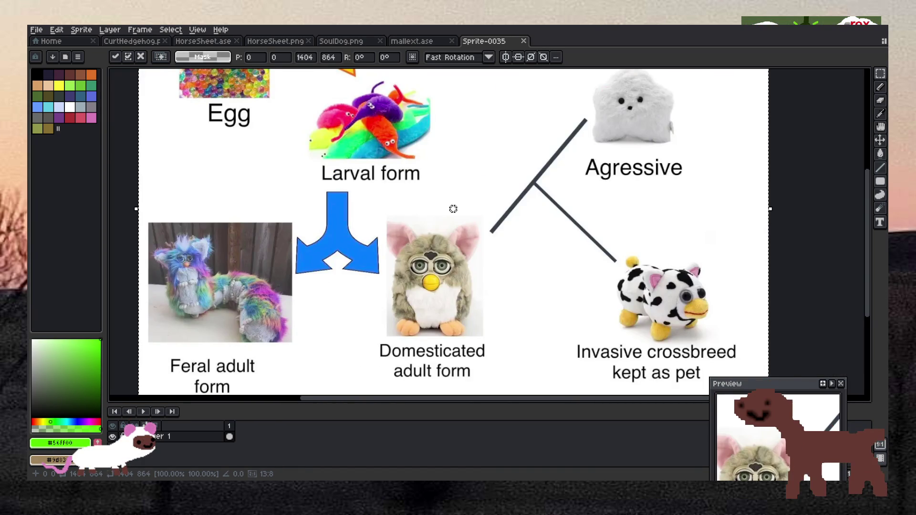
{"action": "scroll", "coordinate": [453, 209], "scroll_direction": "down", "scroll_amount": 1}
{"action": "scroll", "coordinate": [408, 264], "scroll_direction": "up", "scroll_amount": 1}
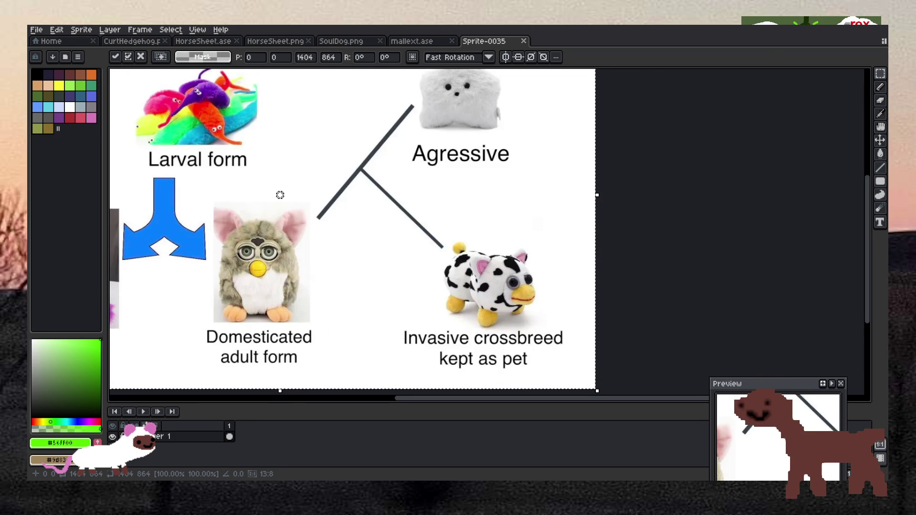
{"action": "scroll", "coordinate": [515, 344], "scroll_direction": "up", "scroll_amount": 1}
{"action": "scroll", "coordinate": [512, 314], "scroll_direction": "up", "scroll_amount": 1}
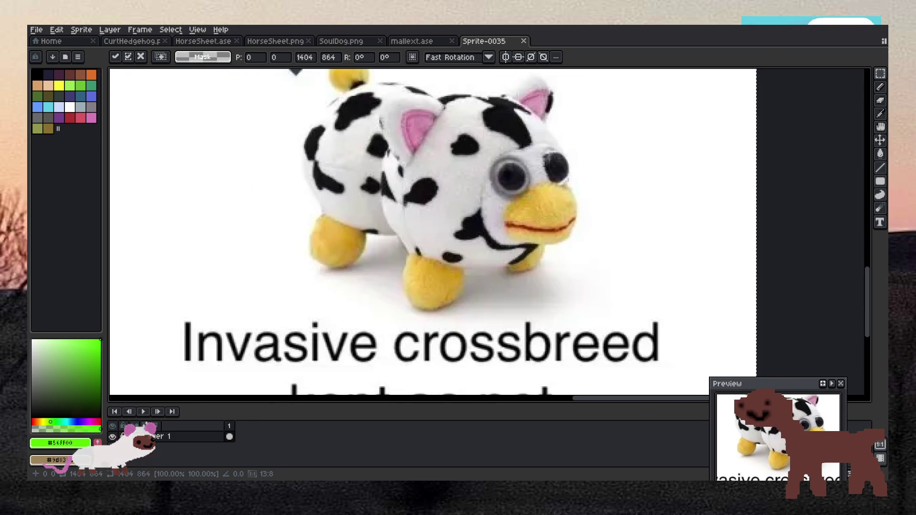
{"action": "scroll", "coordinate": [492, 119], "scroll_direction": "up", "scroll_amount": 1}
{"action": "scroll", "coordinate": [492, 119], "scroll_direction": "down", "scroll_amount": 5}
{"action": "scroll", "coordinate": [368, 170], "scroll_direction": "up", "scroll_amount": 2}
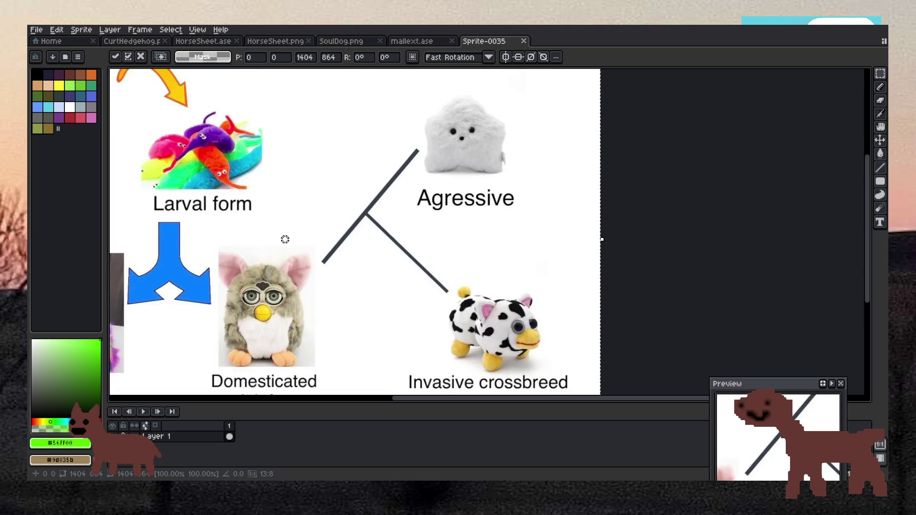
{"action": "scroll", "coordinate": [449, 93], "scroll_direction": "up", "scroll_amount": 1}
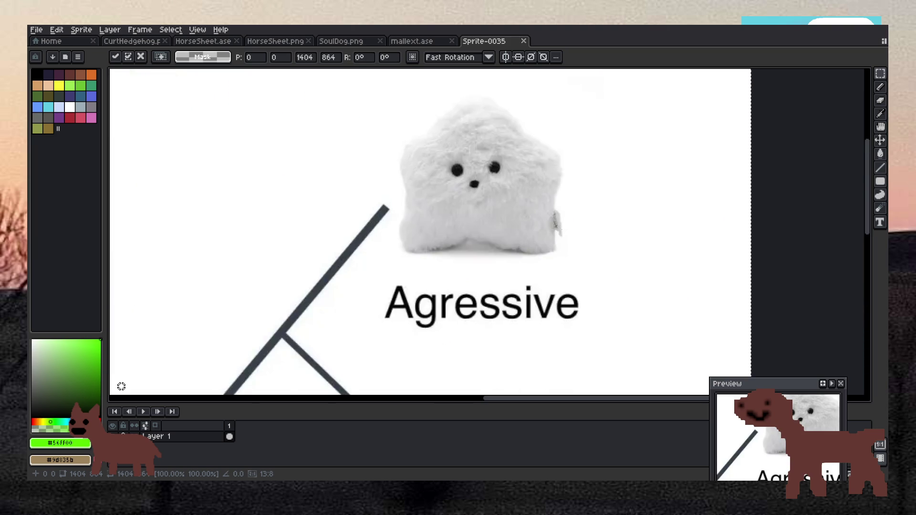
{"action": "scroll", "coordinate": [507, 178], "scroll_direction": "up", "scroll_amount": 1}
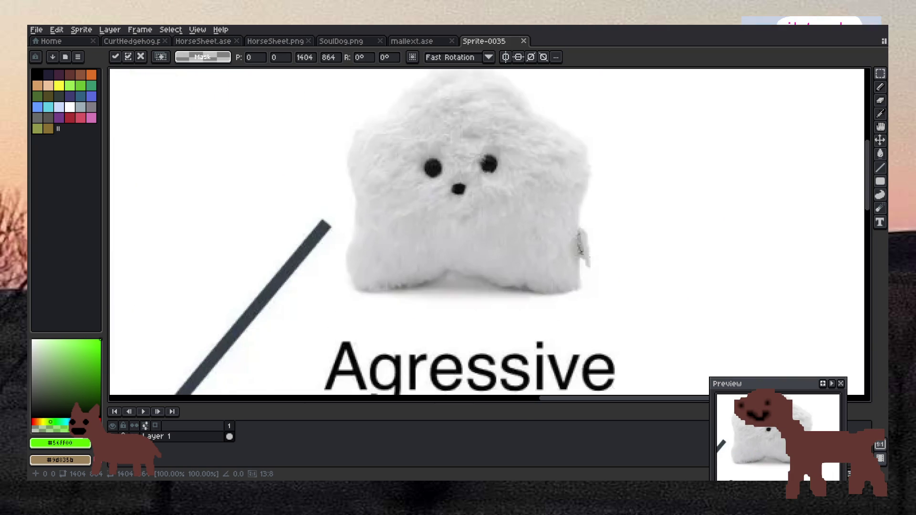
{"action": "scroll", "coordinate": [120, 386], "scroll_direction": "down", "scroll_amount": 1}
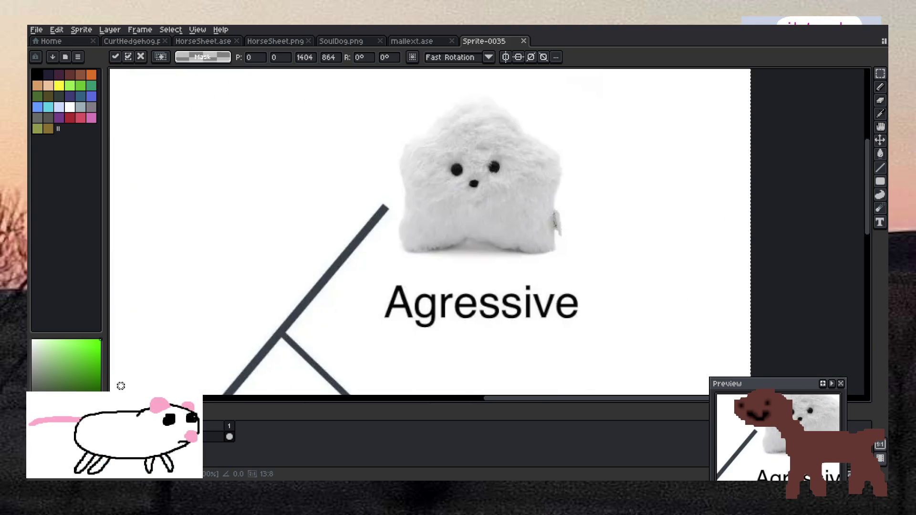
{"action": "scroll", "coordinate": [503, 148], "scroll_direction": "up", "scroll_amount": 1}
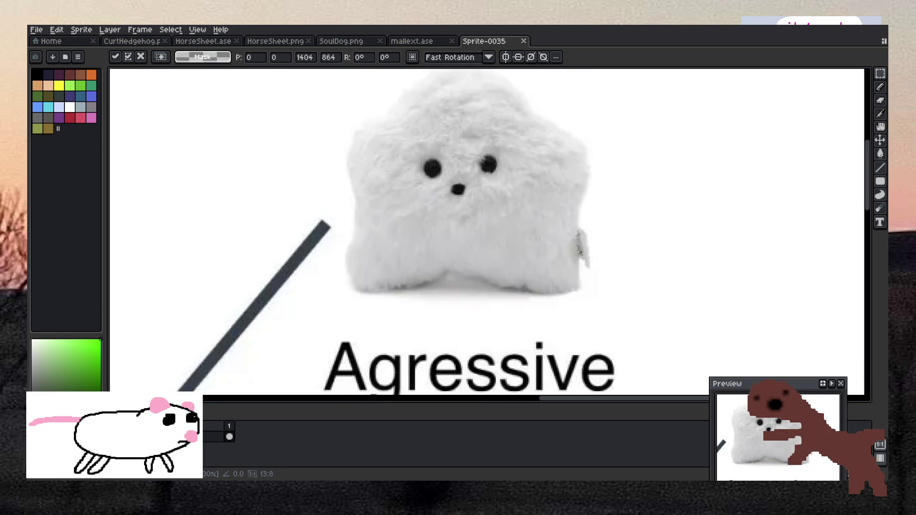
{"action": "scroll", "coordinate": [317, 231], "scroll_direction": "down", "scroll_amount": 2}
{"action": "scroll", "coordinate": [317, 231], "scroll_direction": "up", "scroll_amount": 2}
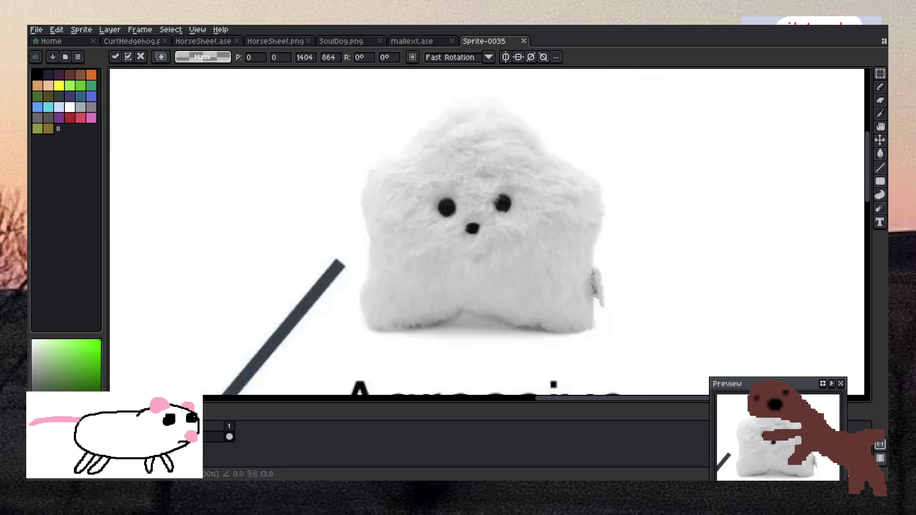
{"action": "scroll", "coordinate": [317, 231], "scroll_direction": "up", "scroll_amount": 1}
{"action": "scroll", "coordinate": [131, 358], "scroll_direction": "down", "scroll_amount": 4}
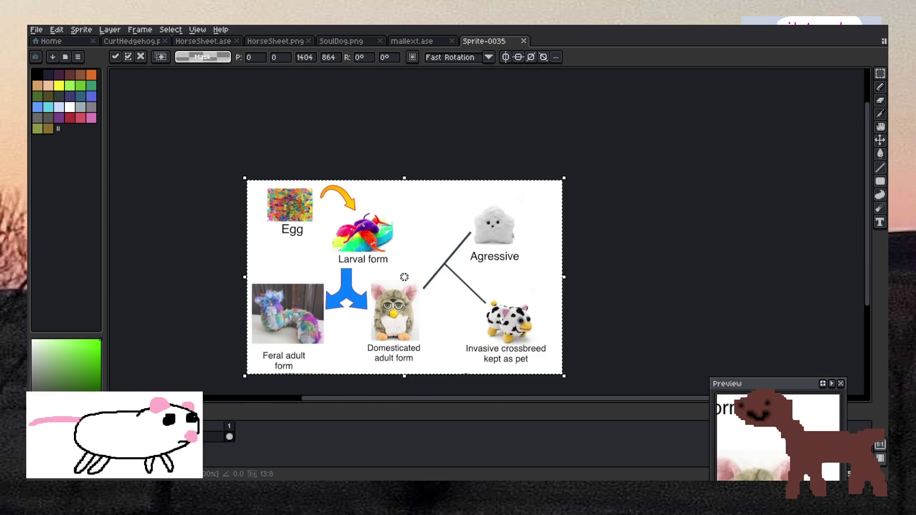
{"action": "scroll", "coordinate": [131, 357], "scroll_direction": "up", "scroll_amount": 3}
{"action": "scroll", "coordinate": [131, 357], "scroll_direction": "up", "scroll_amount": 3}
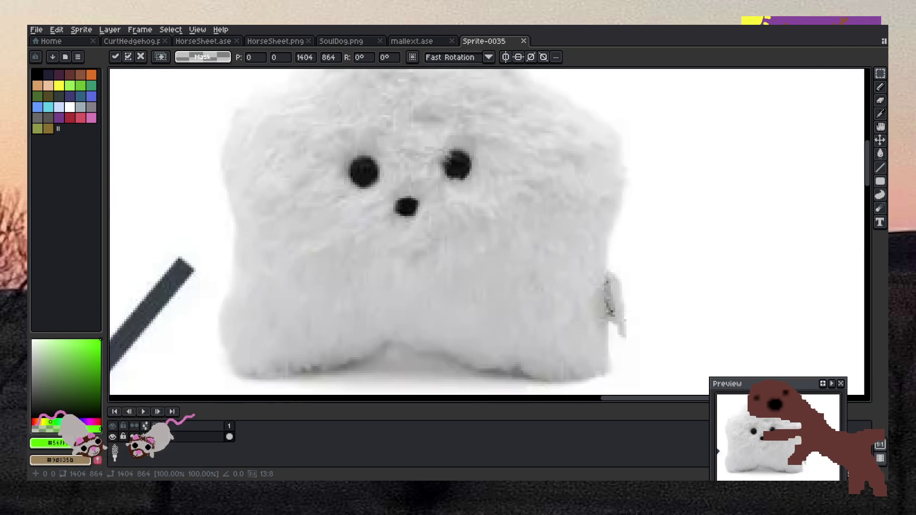
{"action": "scroll", "coordinate": [334, 229], "scroll_direction": "up", "scroll_amount": 2}
{"action": "scroll", "coordinate": [334, 229], "scroll_direction": "down", "scroll_amount": 2}
{"action": "scroll", "coordinate": [334, 229], "scroll_direction": "up", "scroll_amount": 4}
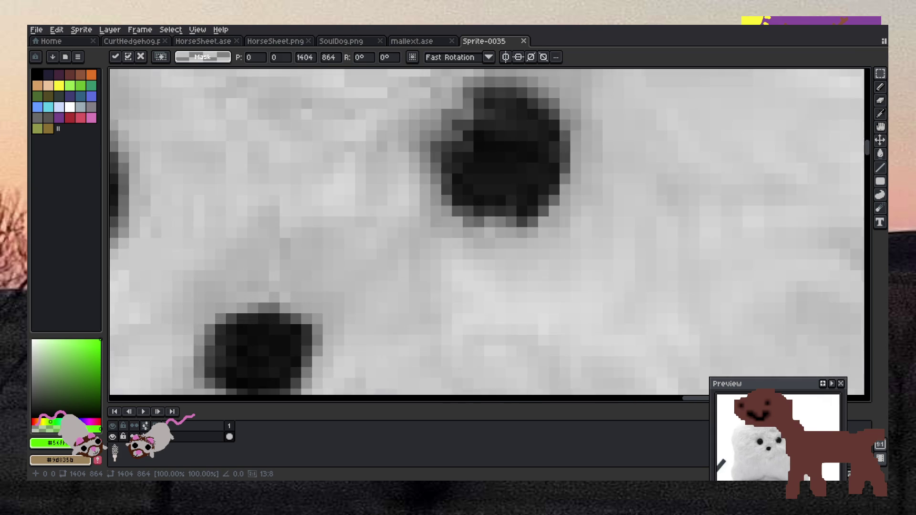
{"action": "scroll", "coordinate": [334, 229], "scroll_direction": "down", "scroll_amount": 3}
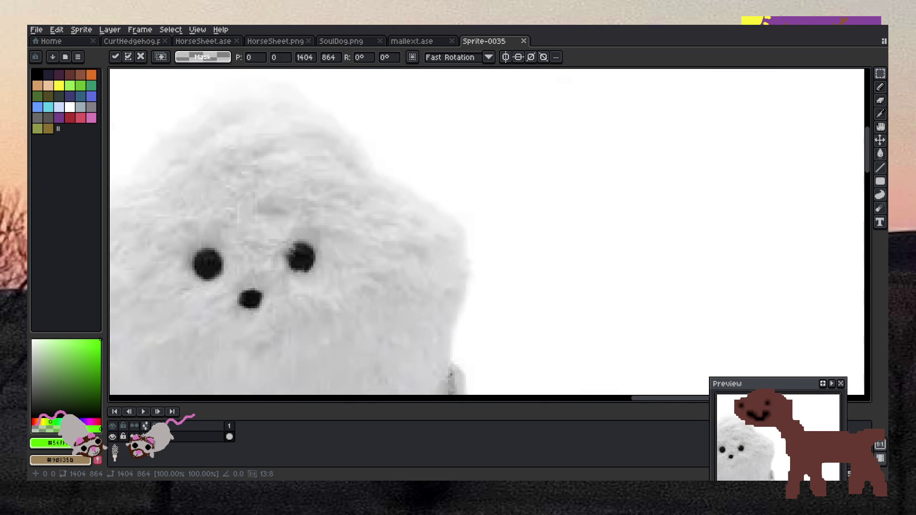
{"action": "scroll", "coordinate": [174, 299], "scroll_direction": "up", "scroll_amount": 2}
{"action": "scroll", "coordinate": [372, 229], "scroll_direction": "down", "scroll_amount": 5}
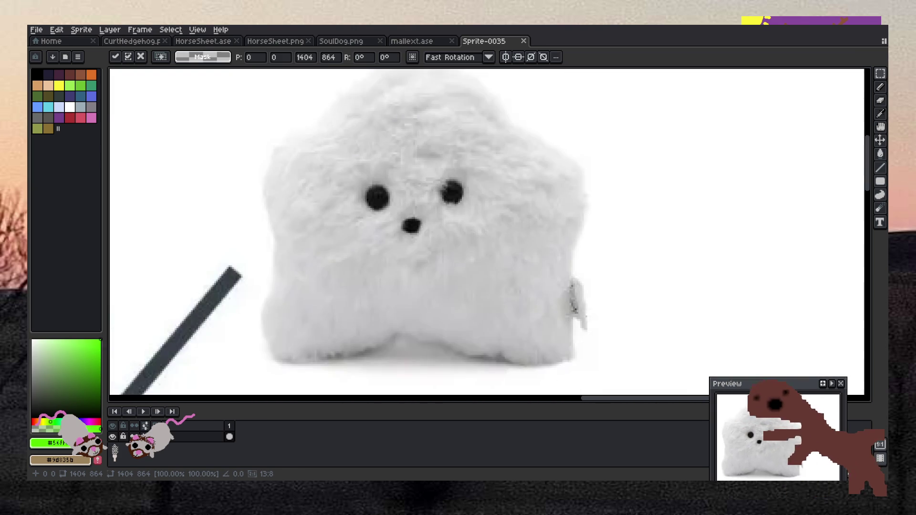
{"action": "scroll", "coordinate": [382, 229], "scroll_direction": "up", "scroll_amount": 3}
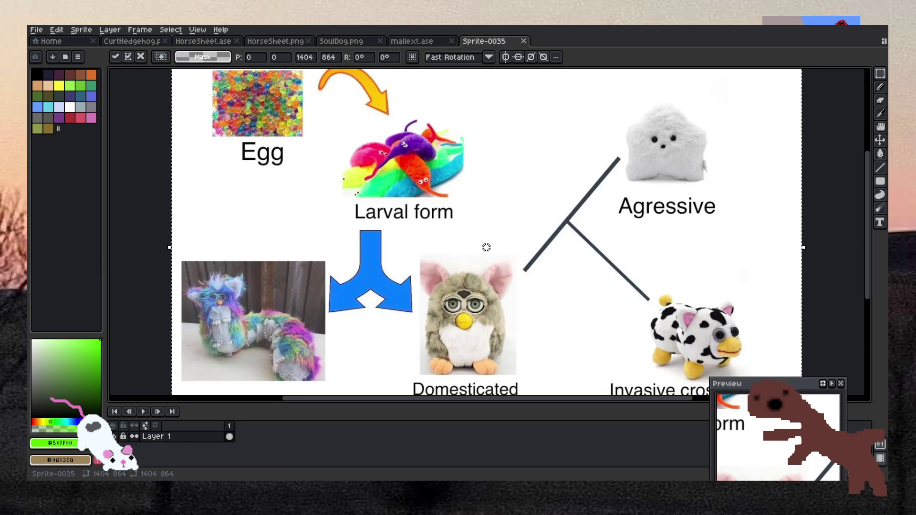
{"action": "key", "text": "alt+Tab"}
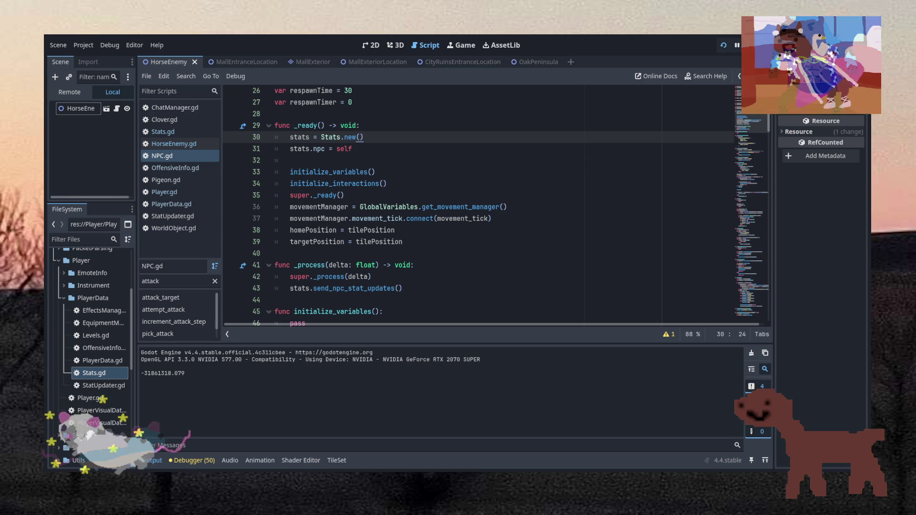
- Open HitSplats.tscn in its own tab from the MallHorse scene's HitSplats node
{"action": "key", "text": "alt+Tab"}
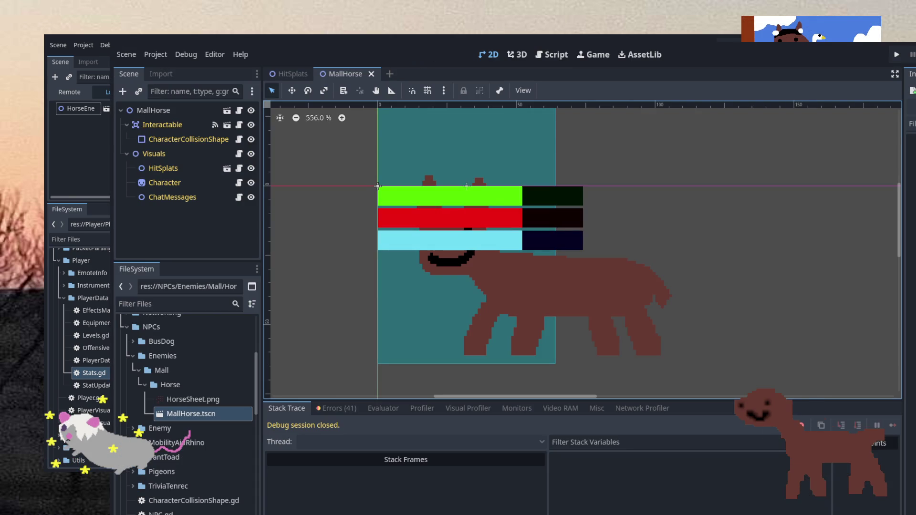
{"action": "key", "text": "alt+Tab"}
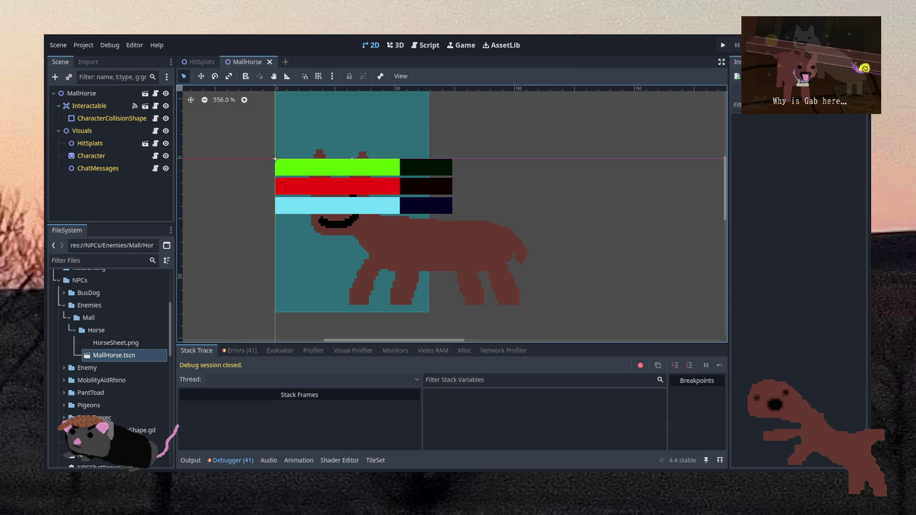
{"action": "scroll", "coordinate": [385, 218], "scroll_direction": "down", "scroll_amount": 6}
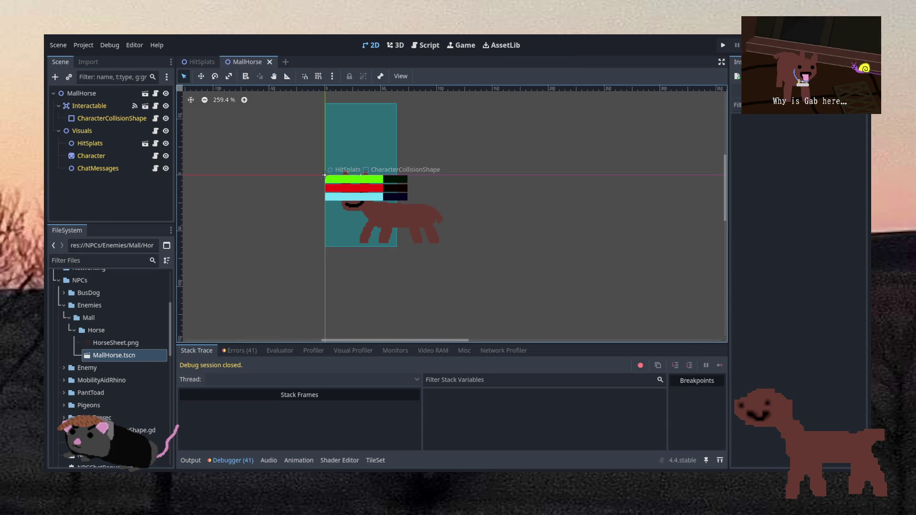
{"action": "left_click", "coordinate": [91, 143]}
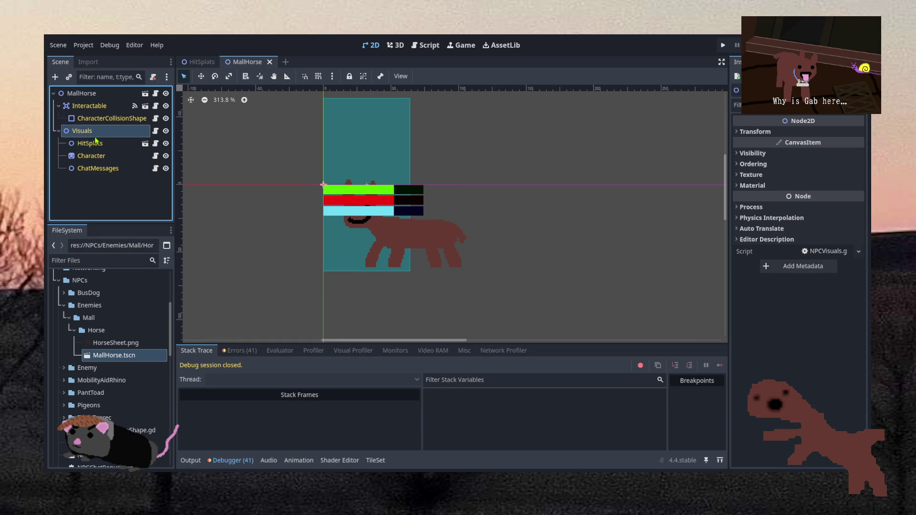
{"action": "left_click", "coordinate": [145, 143]}
{"action": "scroll", "coordinate": [310, 217], "scroll_direction": "down", "scroll_amount": 5}
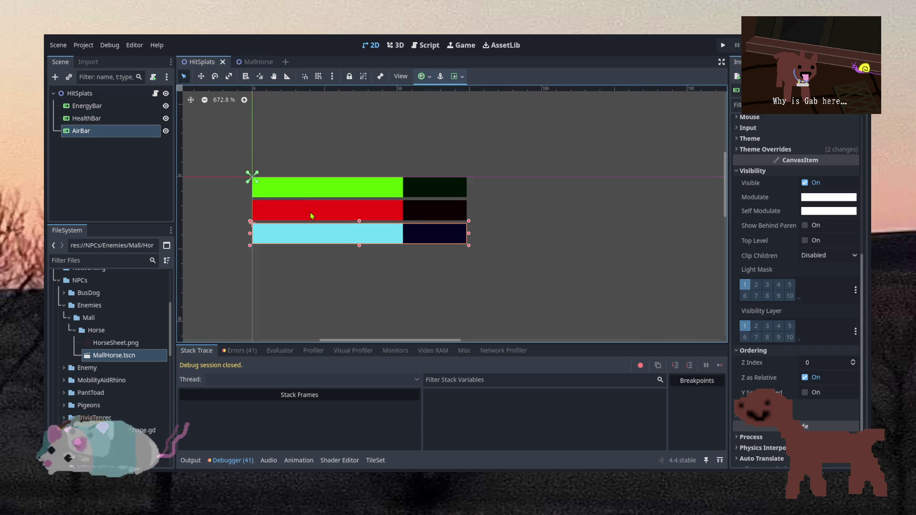
- Raise EnergyBar, HealthBar and AirBar together about 27 px and save HitSplats.tscn
{"action": "key", "text": "w"}
{"action": "mouse_move", "coordinate": [286, 231]}
{"action": "left_mouse_down"}
{"action": "mouse_move", "coordinate": [287, 212]}
{"action": "mouse_move", "coordinate": [287, 230]}
{"action": "left_mouse_up"}
{"action": "scroll", "coordinate": [326, 247], "scroll_direction": "up", "scroll_amount": 1}
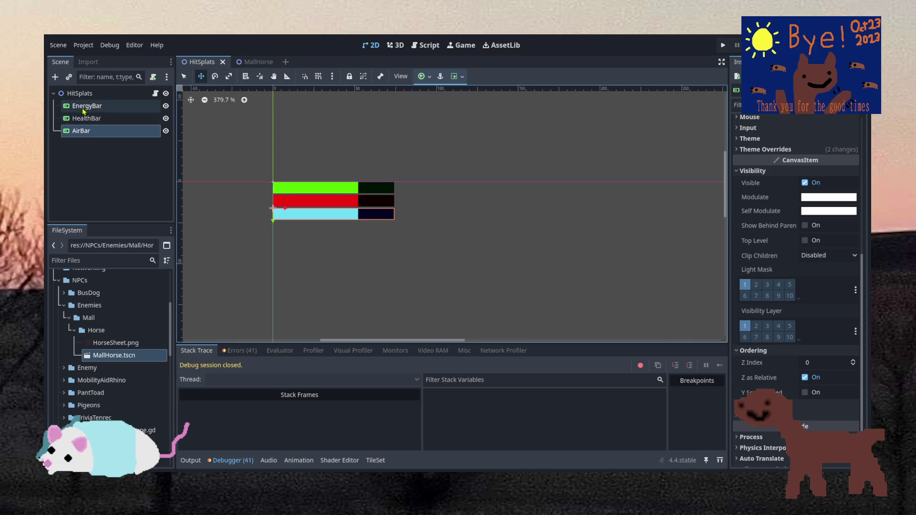
{"action": "left_click", "coordinate": [87, 106], "text": "shift"}
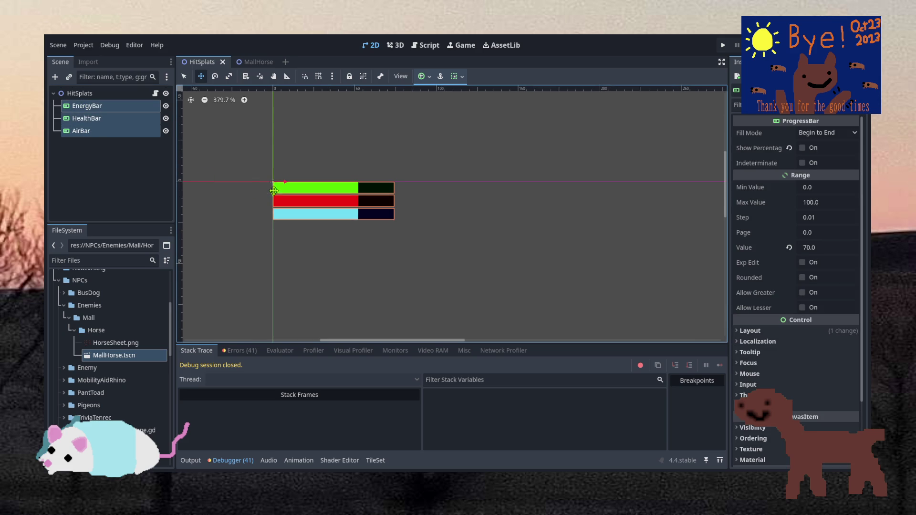
{"action": "left_click_drag", "start_coordinate": [274, 192], "coordinate": [271, 148]}
{"action": "key", "text": "q"}
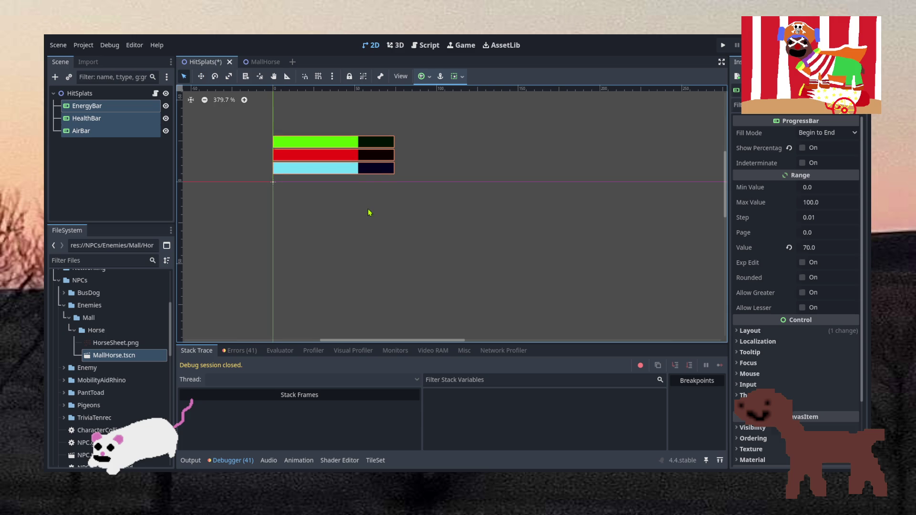
{"action": "left_click", "coordinate": [369, 212]}
{"action": "key", "text": "ctrl+s"}
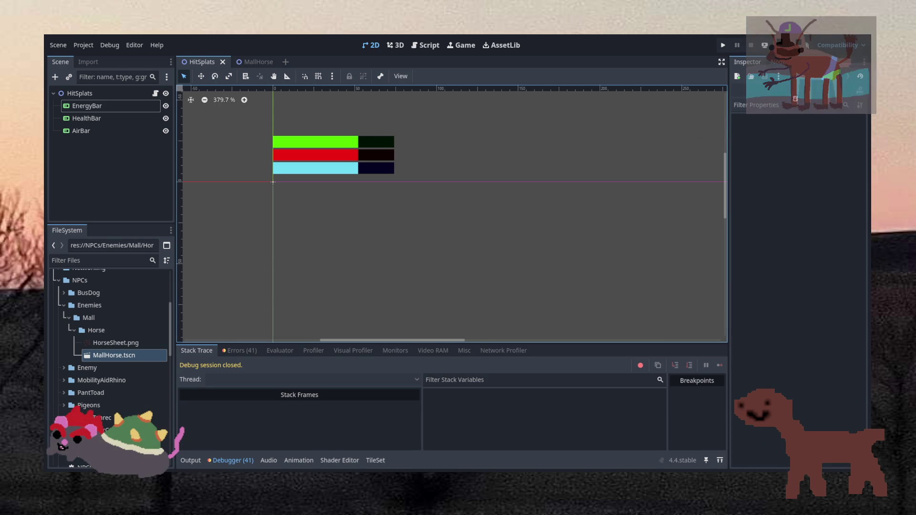
- Run the game from the editor to test the raised stat bars
{"action": "left_click", "coordinate": [723, 45]}
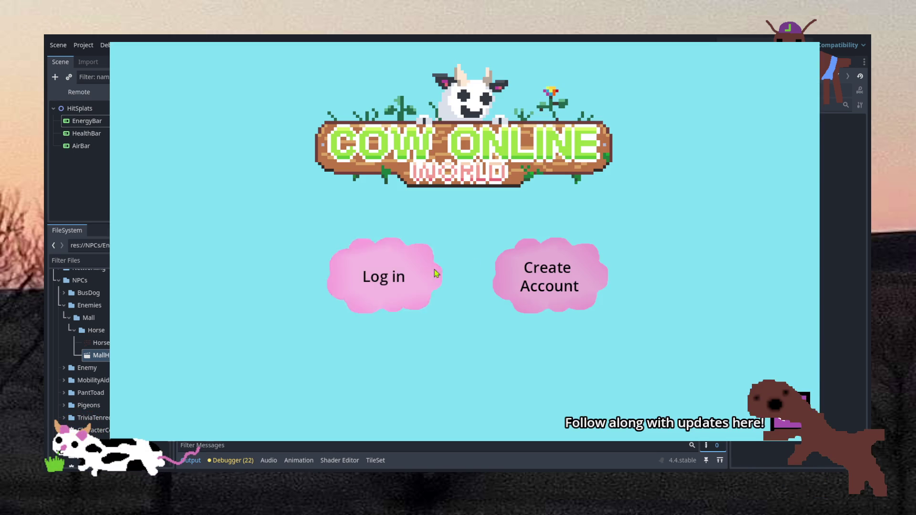
- Log in with the test account and walk the character through the mall
{"action": "left_click", "coordinate": [434, 270]}
{"action": "key", "text": "BackSpace"}
{"action": "key", "text": "BackSpace"}
{"action": "key", "text": "BackSpace"}
{"action": "key", "text": "Tab"}
{"action": "left_click", "coordinate": [485, 375]}
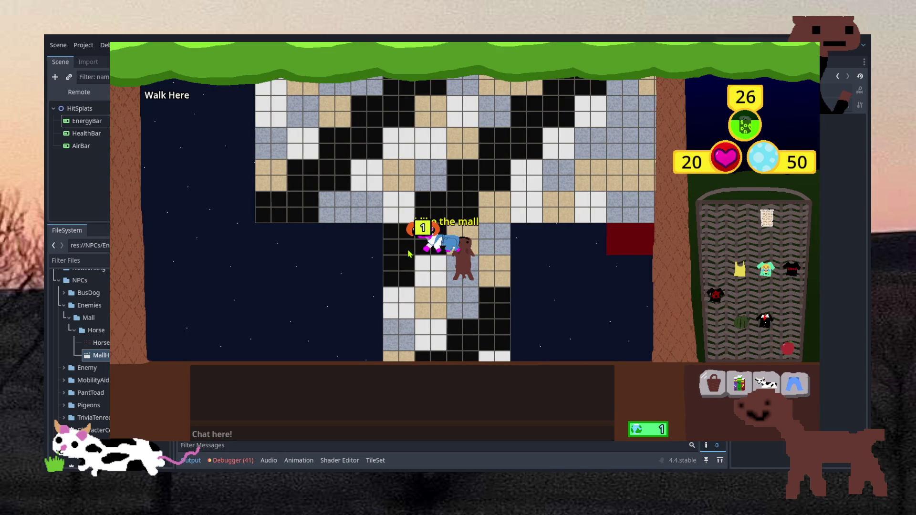
{"action": "left_click", "coordinate": [409, 254]}
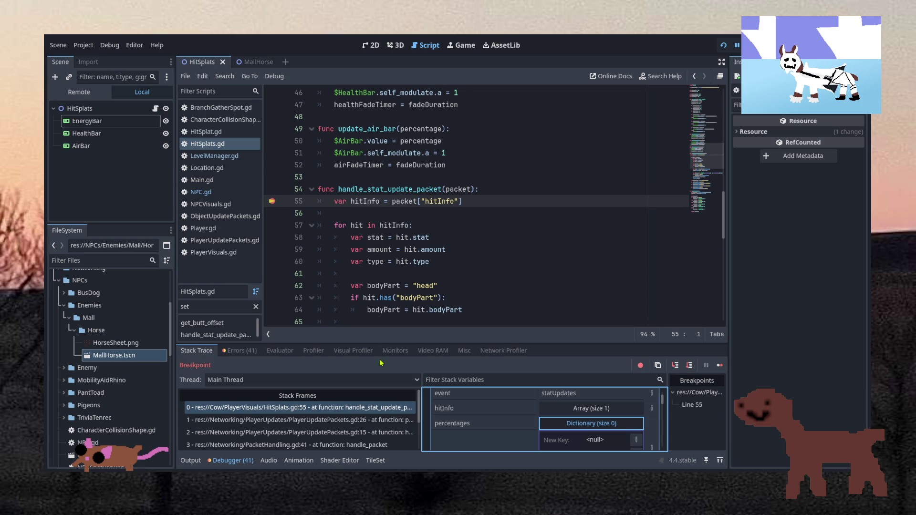
- Continue past the HitSplats.gd breakpoint and relaunch the game to its log-in form
{"action": "key", "text": "F12"}
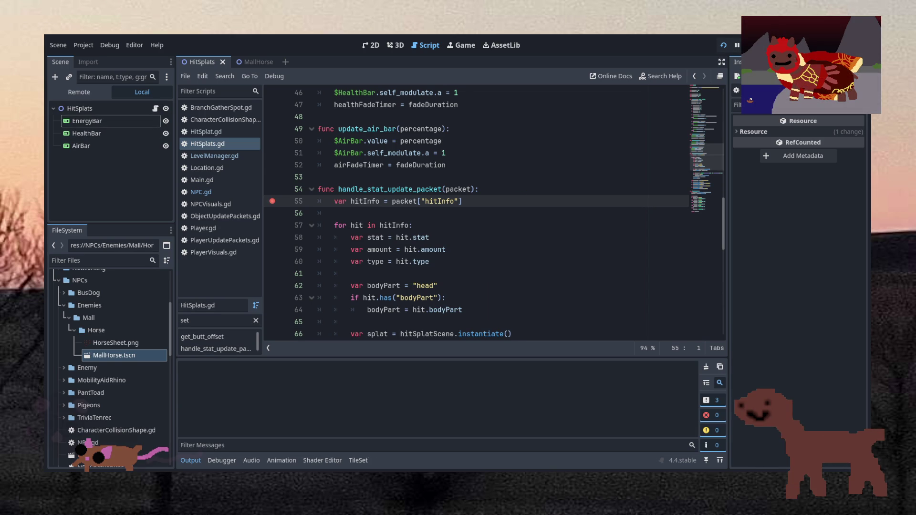
{"action": "key", "text": "F5"}
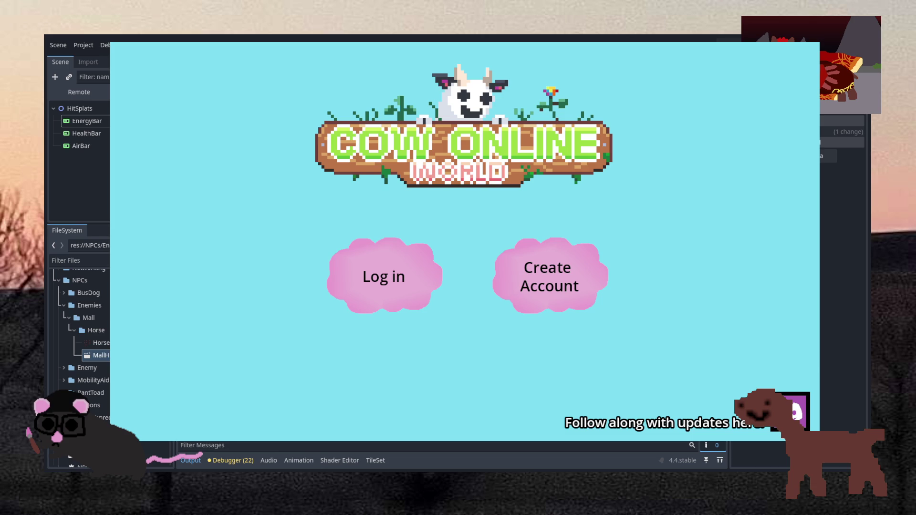
{"action": "left_click", "coordinate": [385, 275]}
- Log in with the test account and join Cow Online World 1
{"action": "left_click", "coordinate": [434, 302]}
{"action": "type", "text": "bee"}
{"action": "left_click", "coordinate": [430, 339]}
{"action": "type", "text": "bee"}
{"action": "left_click", "coordinate": [502, 374]}
{"action": "left_click", "coordinate": [631, 261]}
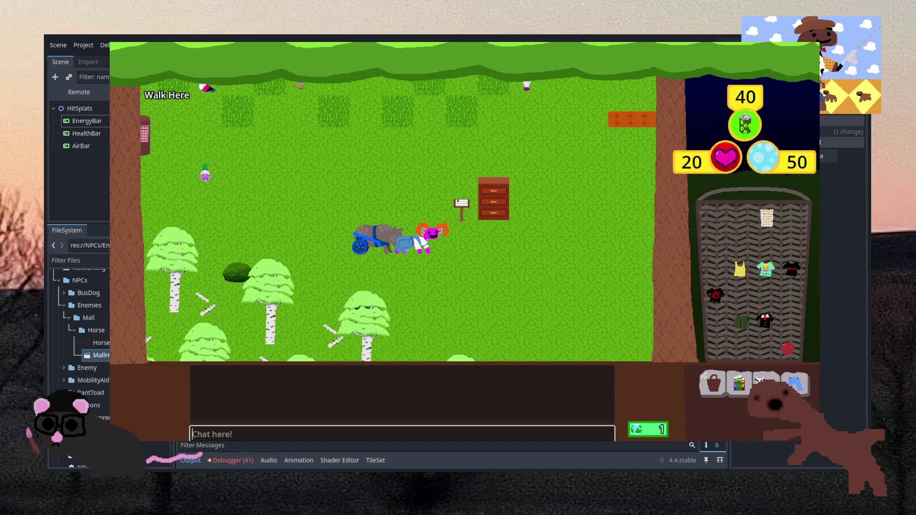
- Warp to Mall Entrance and then to MallHorse with chat commands
{"action": "type", "text": ":warp Mall Entrance"}
{"action": "key", "text": "Return"}
{"action": "type", "text": ":warp MallHorse"}
{"action": "key", "text": "Return"}
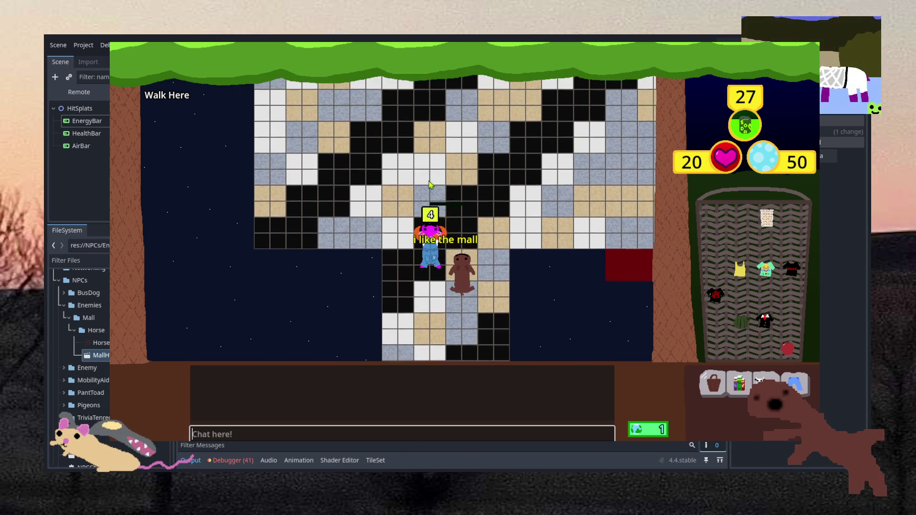
- Walk out of the mall to the street, then stop the running game
{"action": "left_click", "coordinate": [426, 306]}
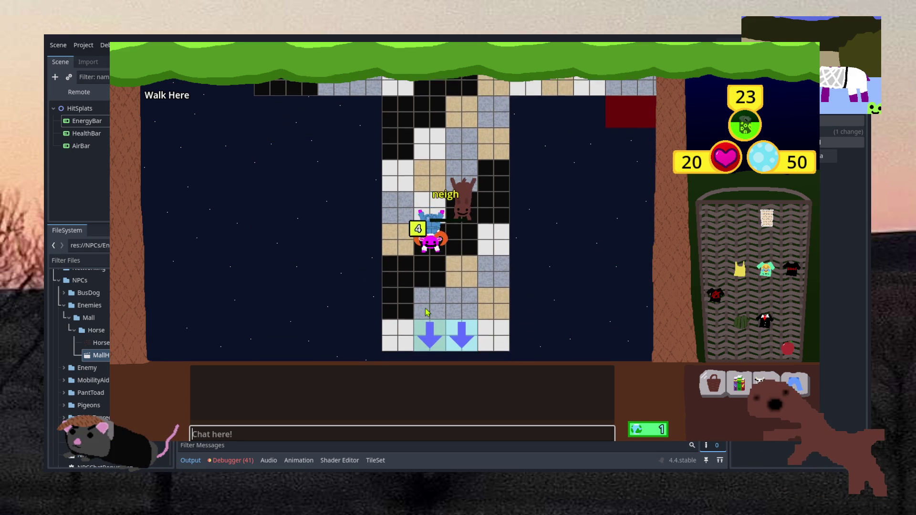
{"action": "left_click", "coordinate": [428, 305]}
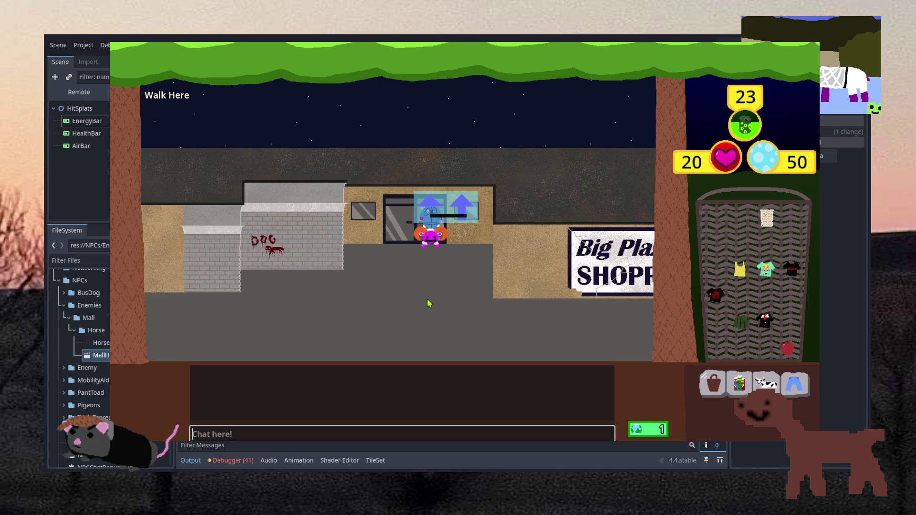
{"action": "left_click", "coordinate": [442, 275]}
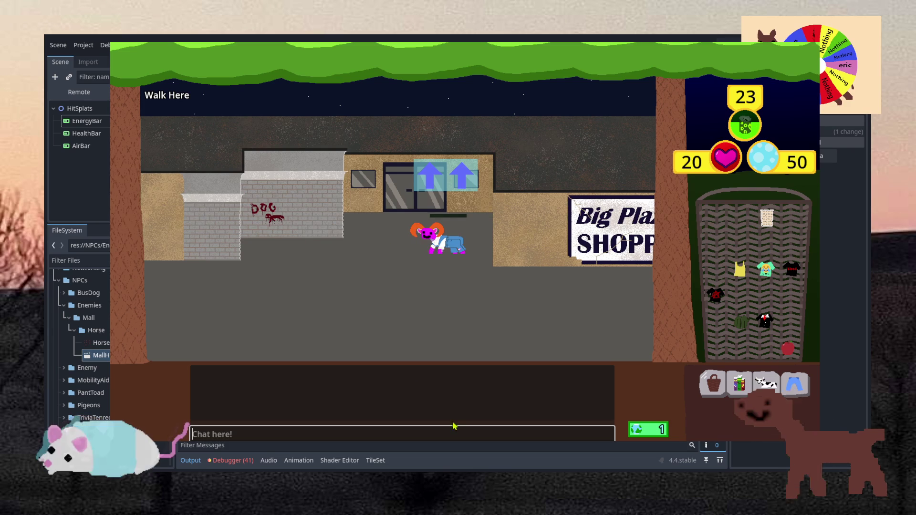
{"action": "key", "text": "F8"}
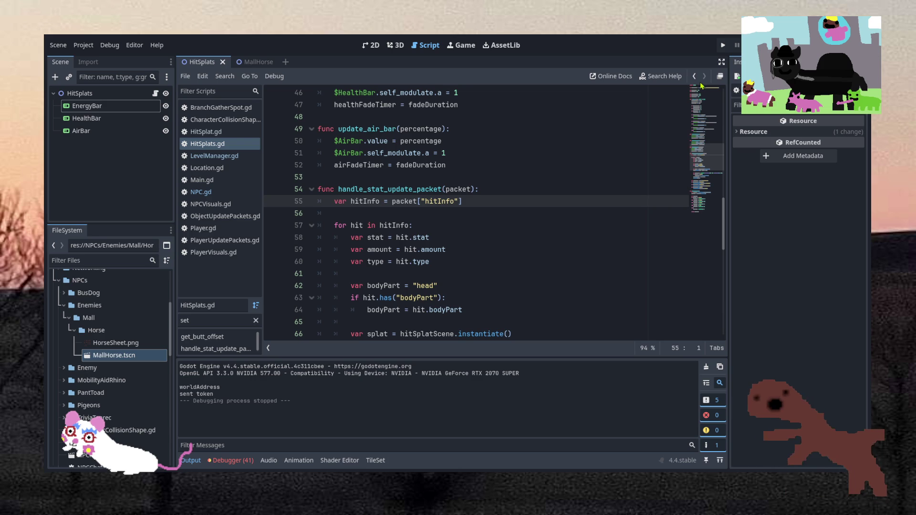
- Relaunch with F5, log in with the test account, and join Cow Online World 1
{"action": "key", "text": "F5"}
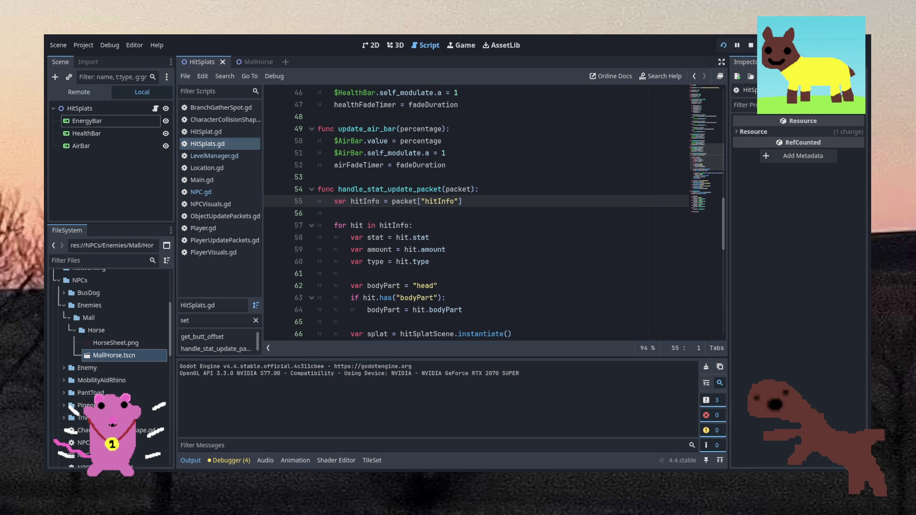
{"action": "type", "text": "ee"}
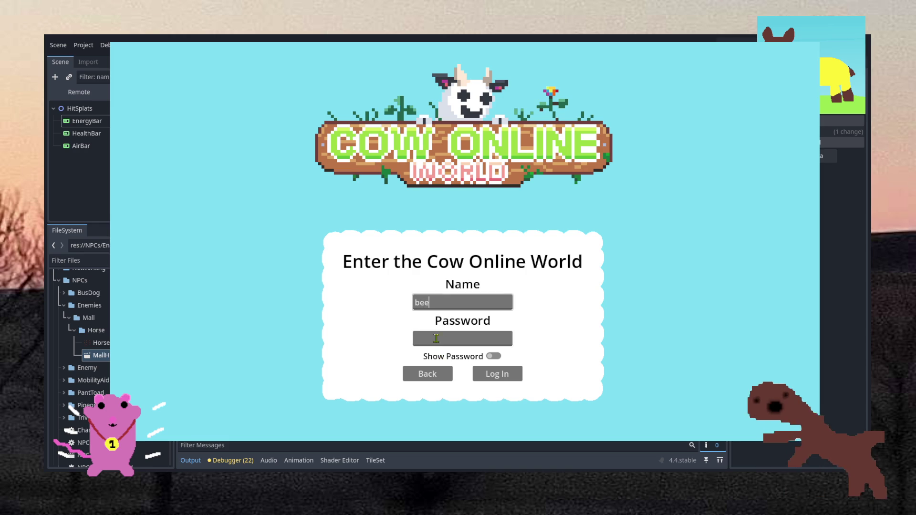
{"action": "left_click", "coordinate": [436, 339]}
{"action": "type", "text": "be"}
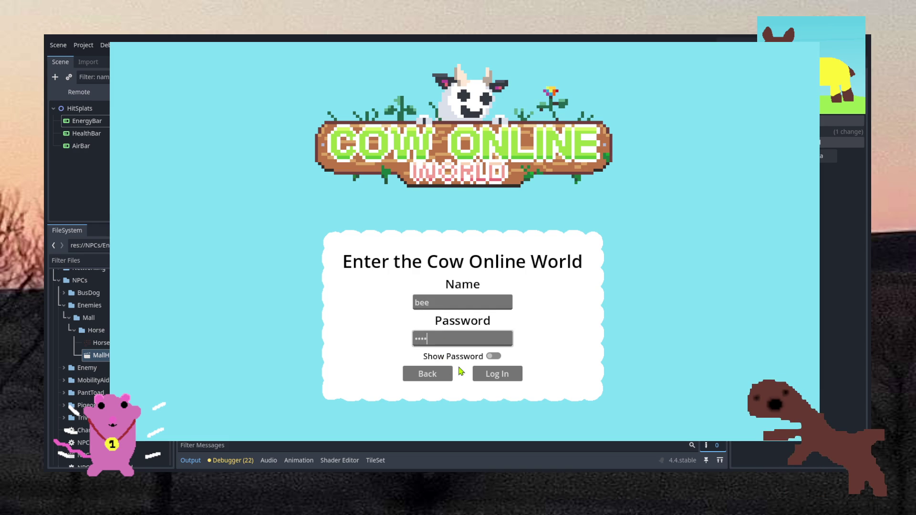
{"action": "left_click", "coordinate": [489, 376]}
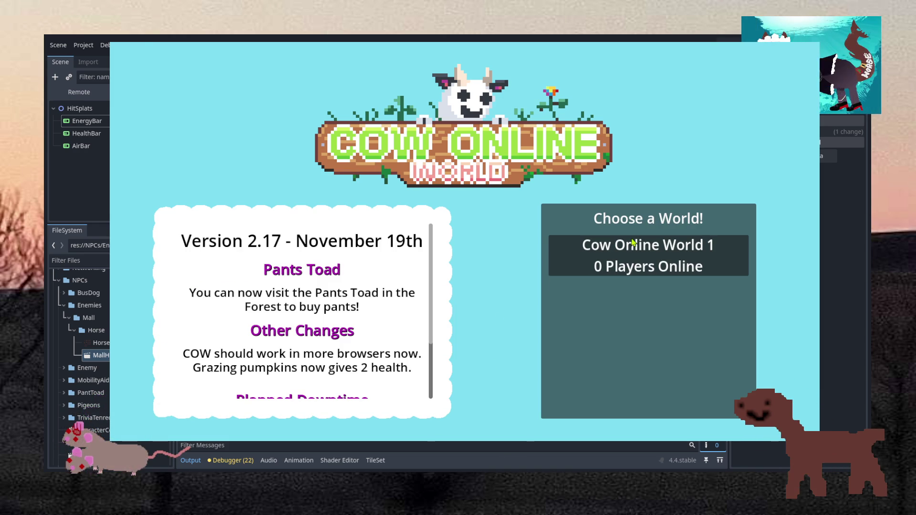
{"action": "left_click", "coordinate": [633, 243]}
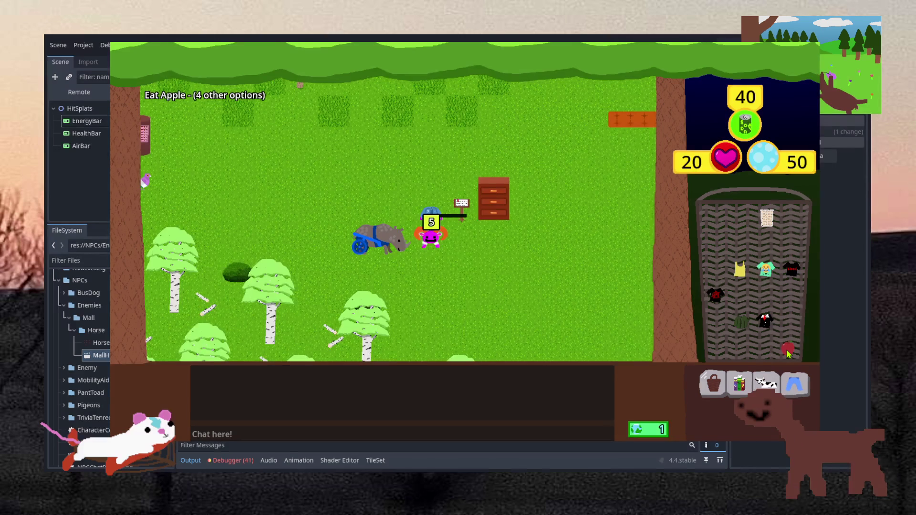
- Eat the inventory apple, then walk the cow left and right to watch her bar
{"action": "left_click", "coordinate": [788, 352]}
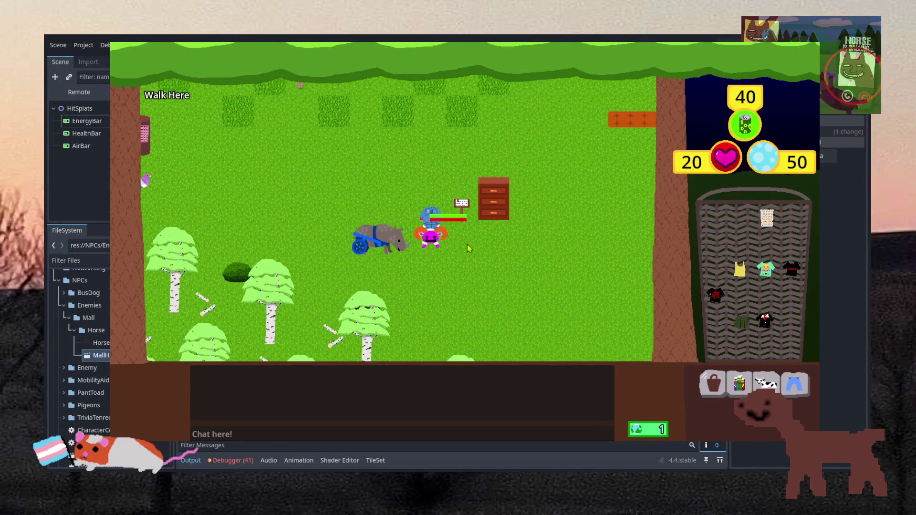
{"action": "left_click", "coordinate": [493, 246]}
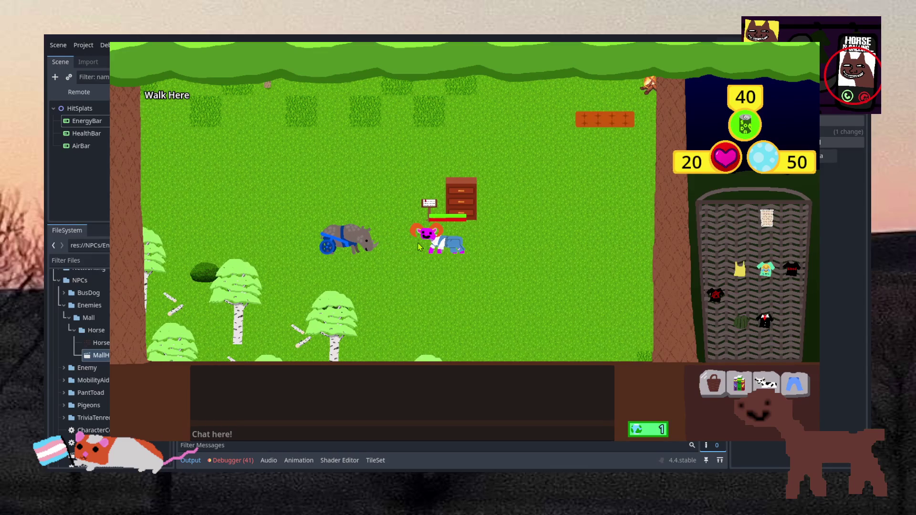
{"action": "left_click", "coordinate": [419, 247]}
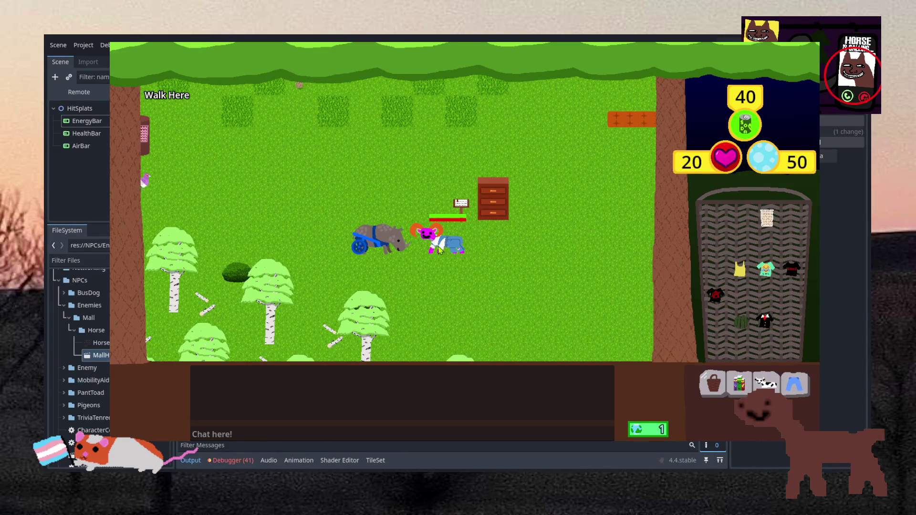
{"action": "left_click", "coordinate": [458, 256]}
{"action": "left_click", "coordinate": [430, 255]}
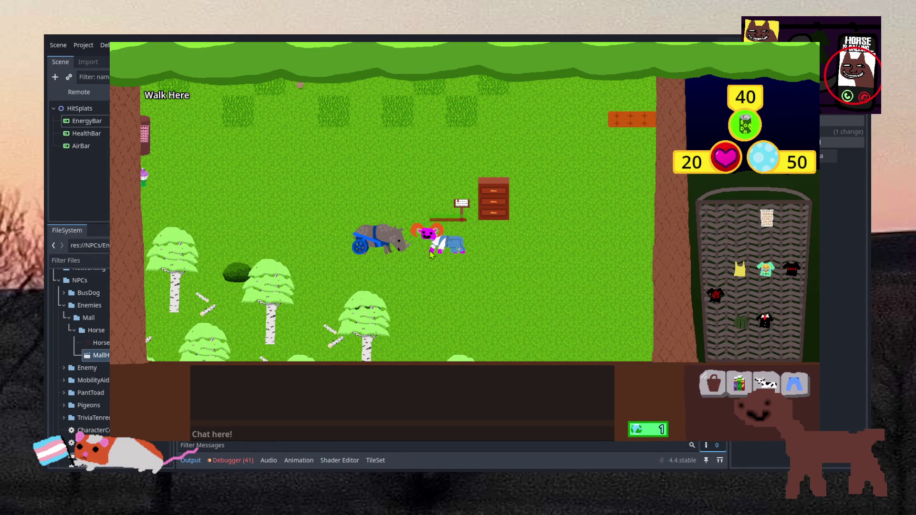
{"action": "left_click", "coordinate": [457, 255]}
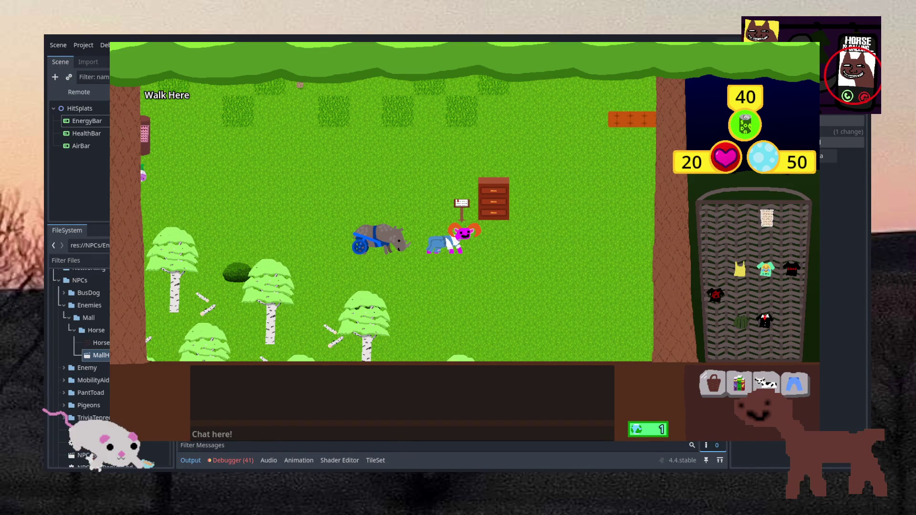
- Select EnergyBar, HealthBar and AirBar, scroll their Inspector properties, and stop the game
{"action": "left_click", "coordinate": [103, 139]}
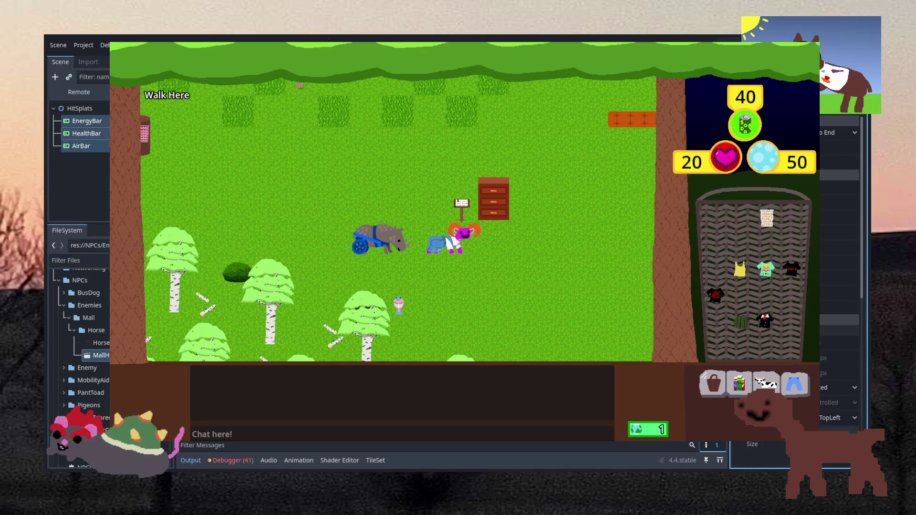
{"action": "scroll", "coordinate": [839, 262], "scroll_direction": "down", "scroll_amount": 5}
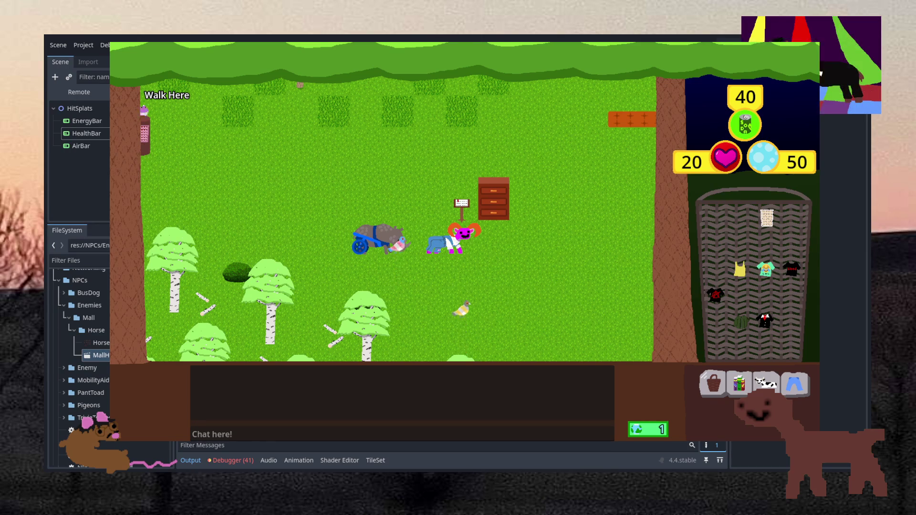
{"action": "key", "text": "F8"}
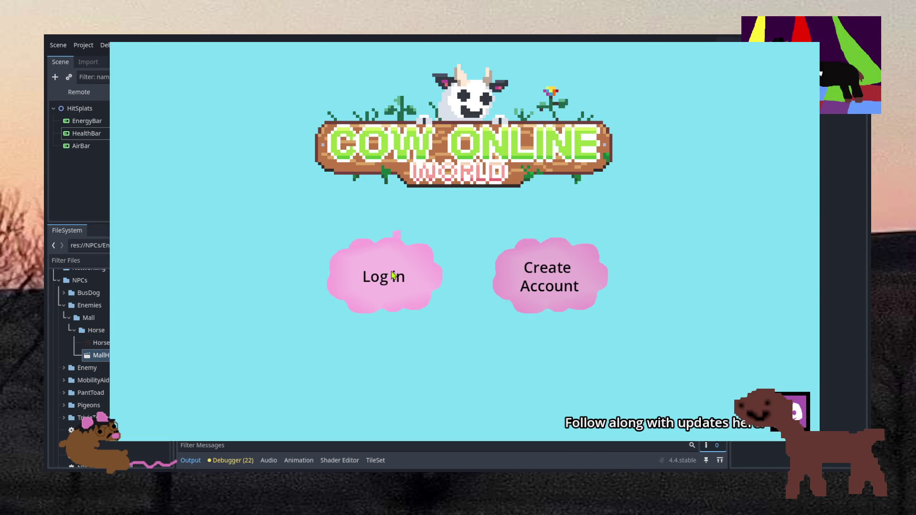
- Relaunch the game and log in with the test account's name and password
{"action": "left_click", "coordinate": [400, 275]}
{"action": "left_click", "coordinate": [441, 298]}
{"action": "type", "text": "test"}
{"action": "key", "text": "Tab"}
{"action": "type", "text": "test"}
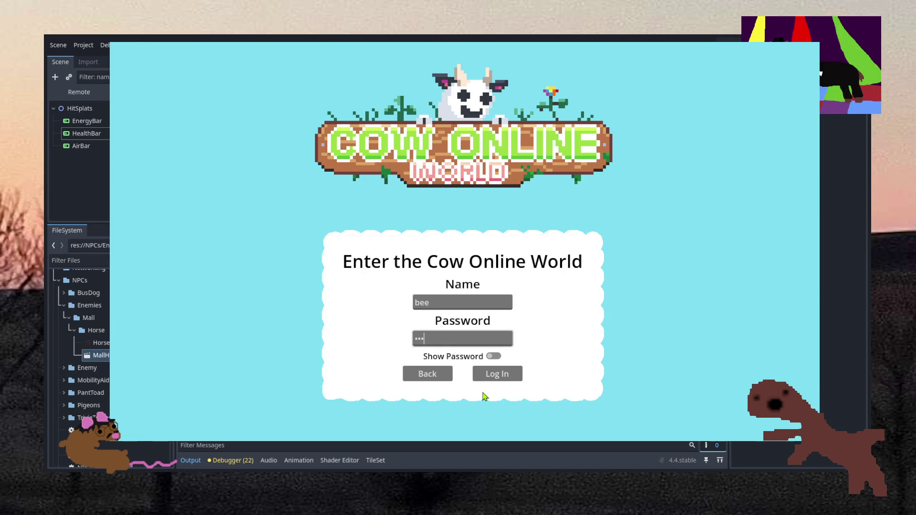
{"action": "left_click", "coordinate": [497, 378]}
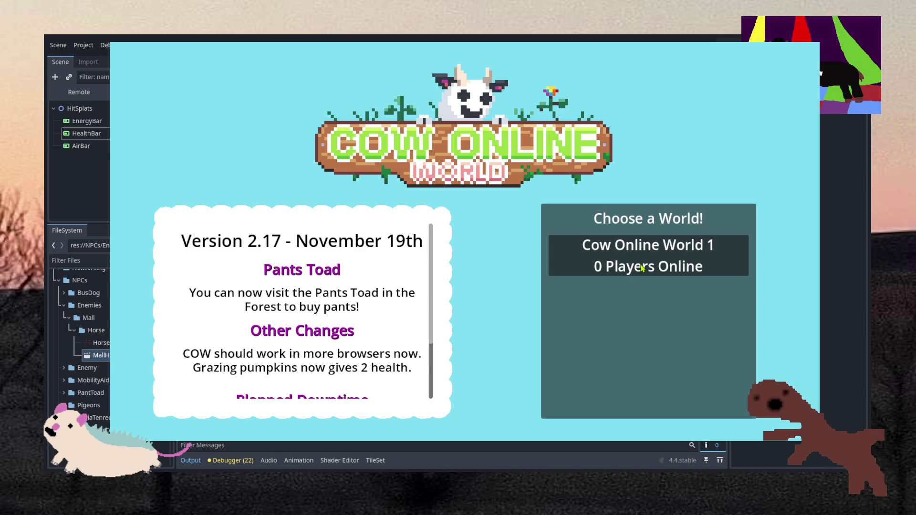
- Join Cow Online World 1 and walk the cow around the forest field
{"action": "left_click", "coordinate": [638, 258]}
{"action": "left_click", "coordinate": [453, 274]}
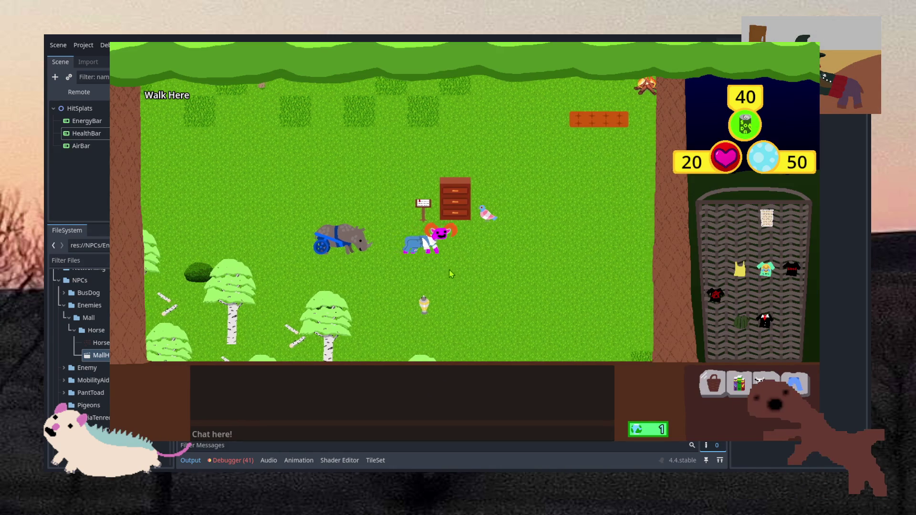
{"action": "left_click", "coordinate": [421, 215]}
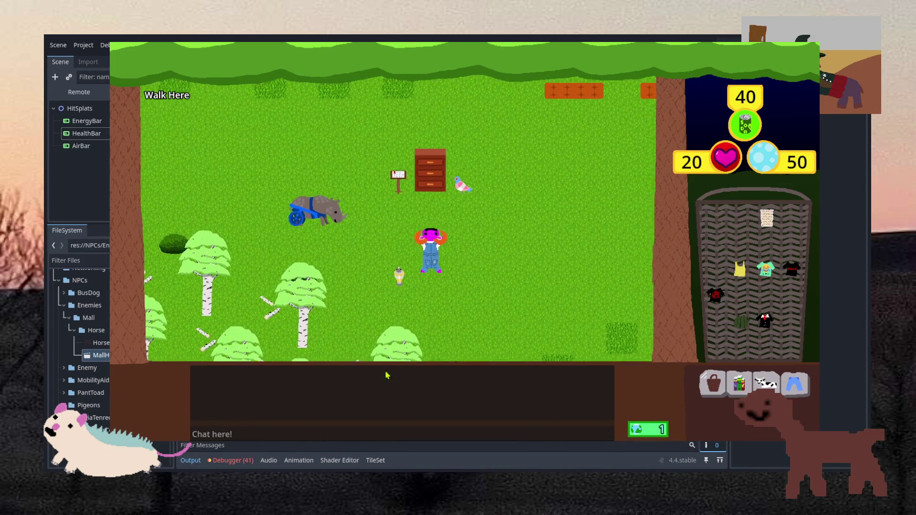
- Send a :warp chat command to the mall entrance and walk the cow up into the mall
{"action": "left_click", "coordinate": [377, 430]}
{"action": "type", "text": ":mall"}
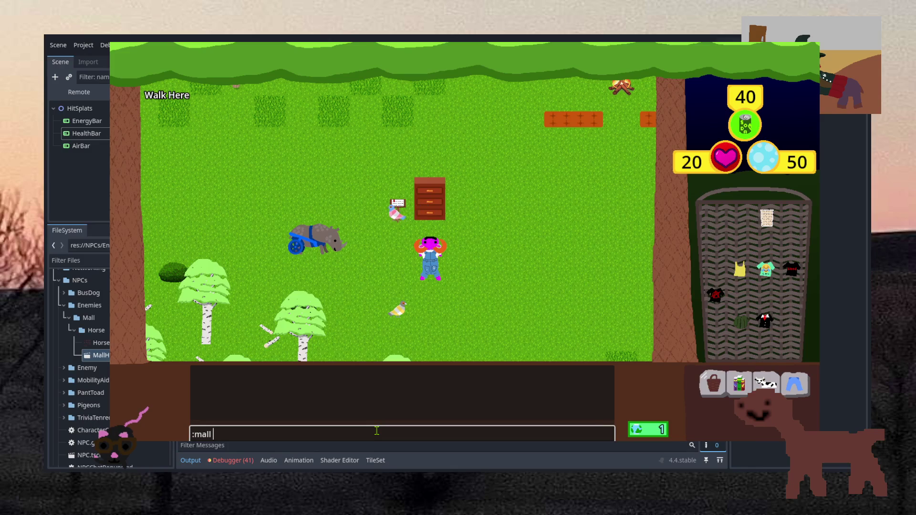
{"action": "key", "text": "BackSpace"}
{"action": "key", "text": "BackSpace"}
{"action": "key", "text": "BackSpace"}
{"action": "type", "text": "warp M"}
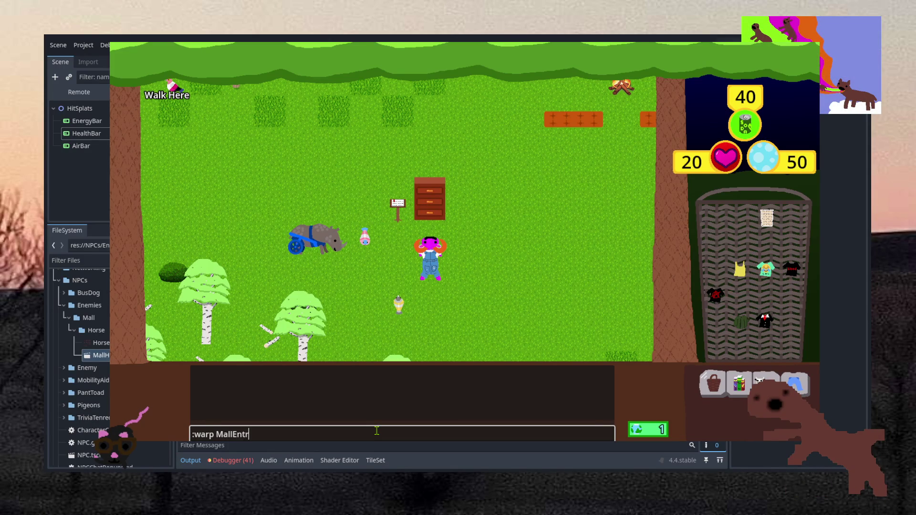
{"action": "key", "text": "Return"}
{"action": "left_click", "coordinate": [431, 156]}
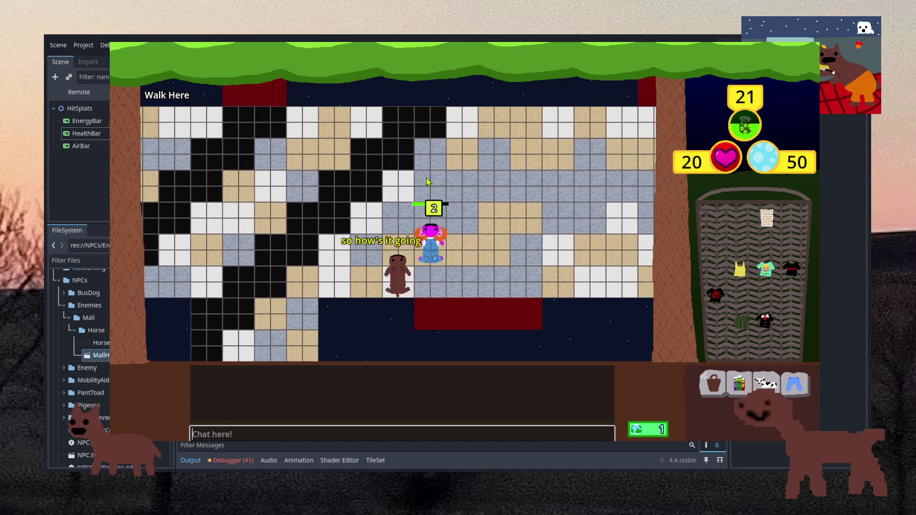
- Walk the cow around the mall with the horse chasing her, briefly checking her carried items
{"action": "left_click", "coordinate": [313, 258]}
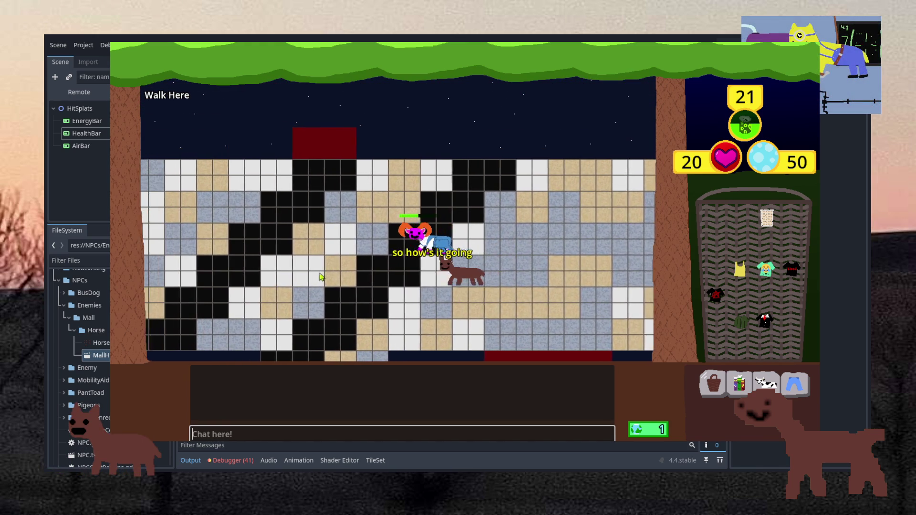
{"action": "left_click", "coordinate": [378, 312]}
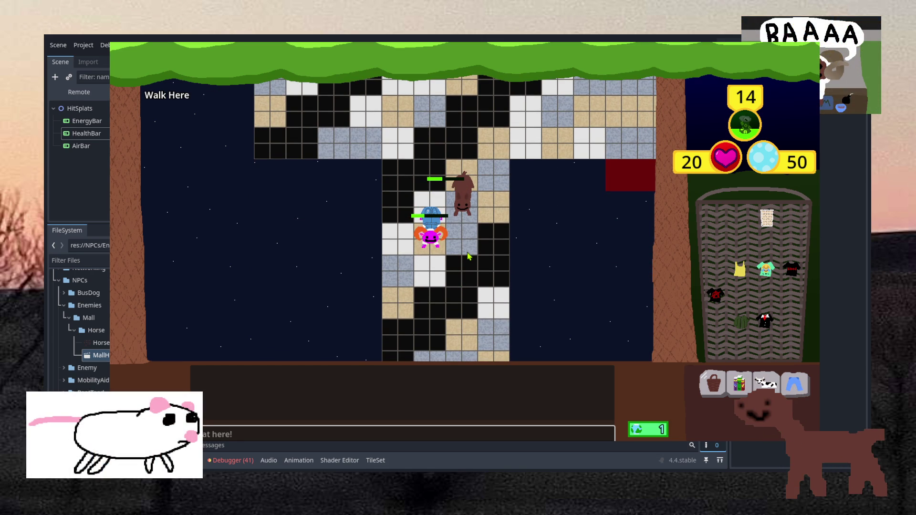
{"action": "left_click", "coordinate": [712, 384]}
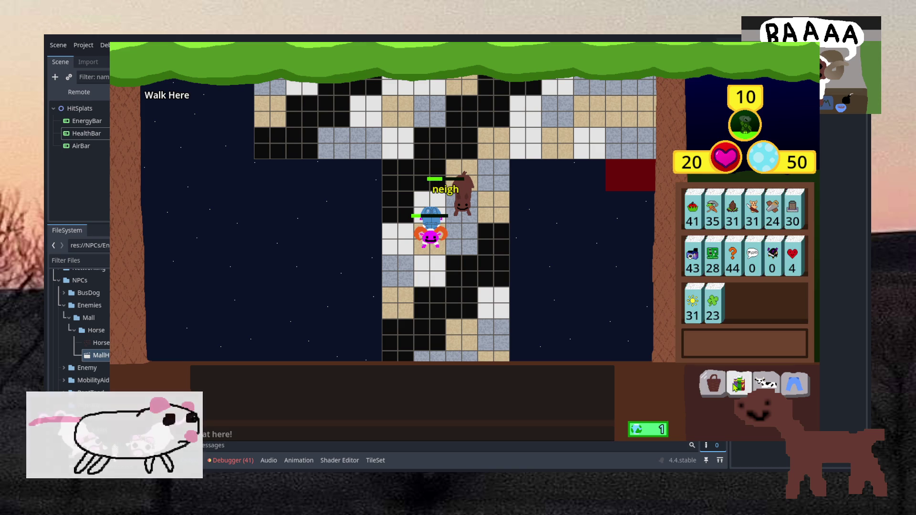
{"action": "left_click", "coordinate": [710, 385]}
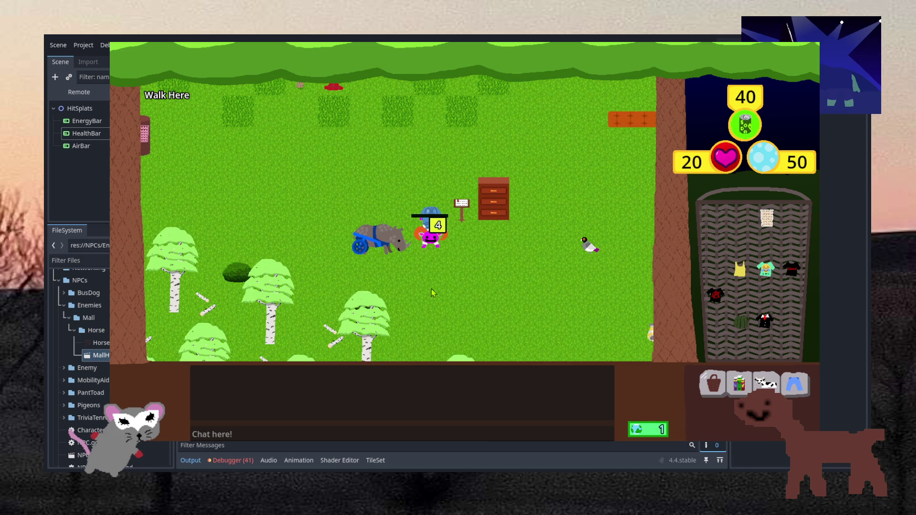
- Walk up the field and graze several grass tiles and piles left and right
{"action": "left_click", "coordinate": [410, 167]}
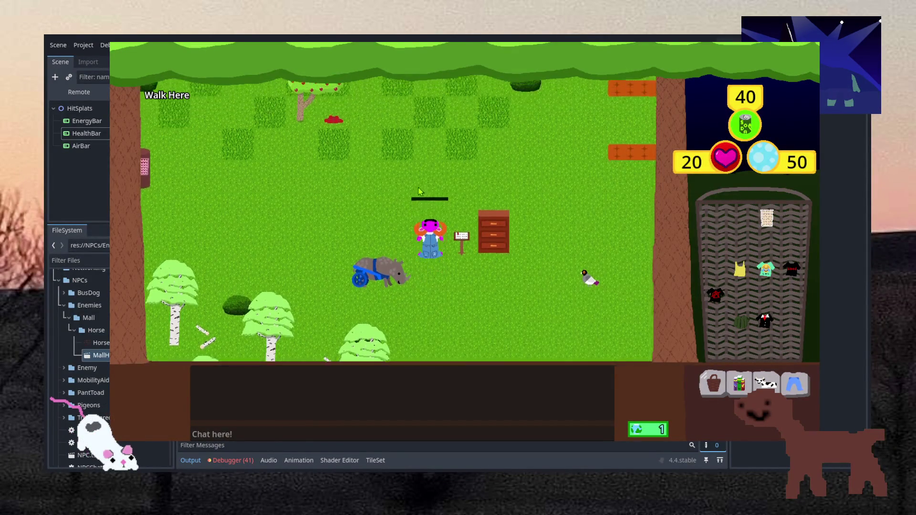
{"action": "left_click", "coordinate": [422, 191]}
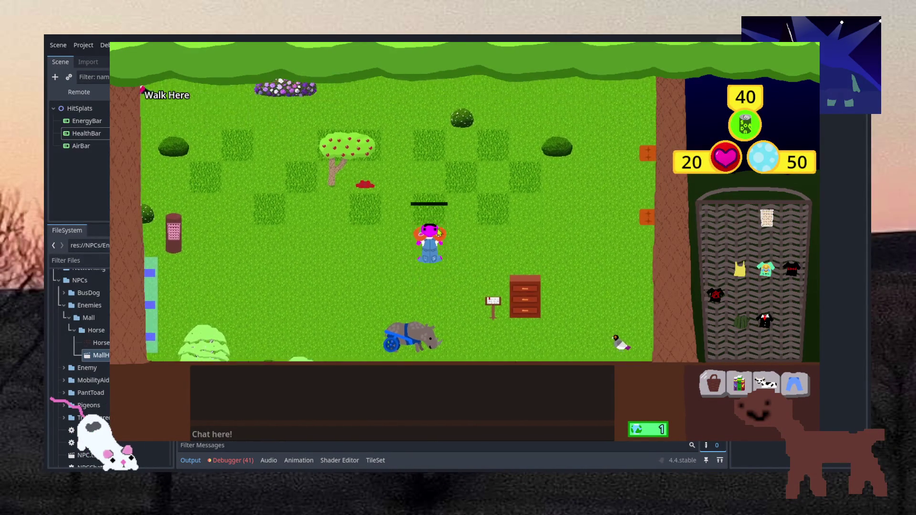
{"action": "left_click", "coordinate": [366, 239]}
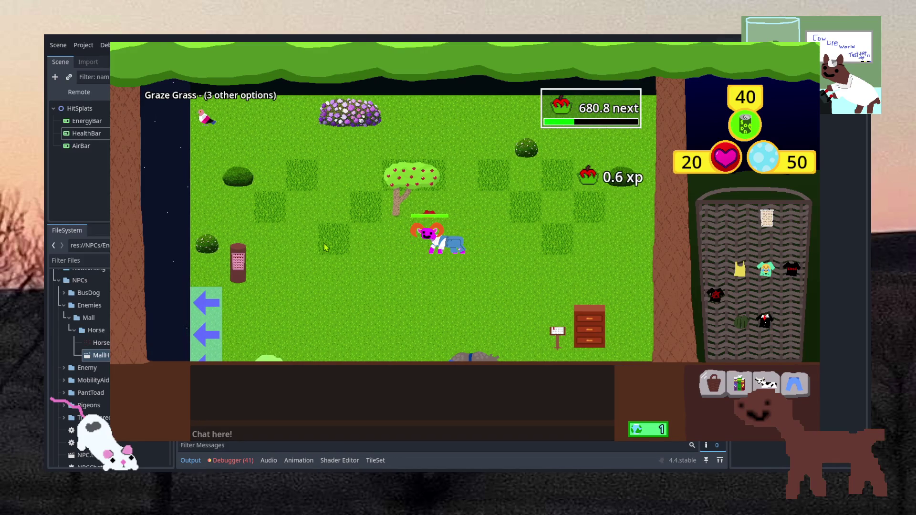
{"action": "left_click", "coordinate": [325, 245]}
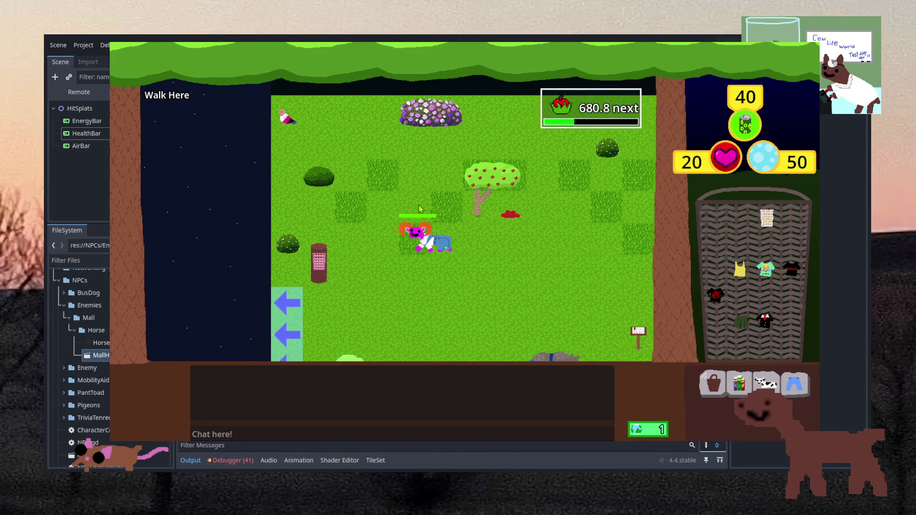
{"action": "left_click", "coordinate": [450, 218]}
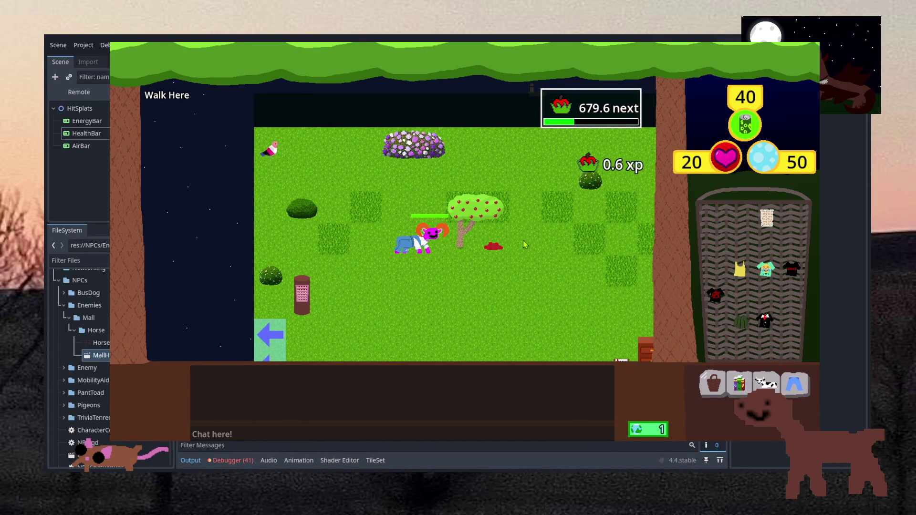
{"action": "left_click", "coordinate": [521, 242]}
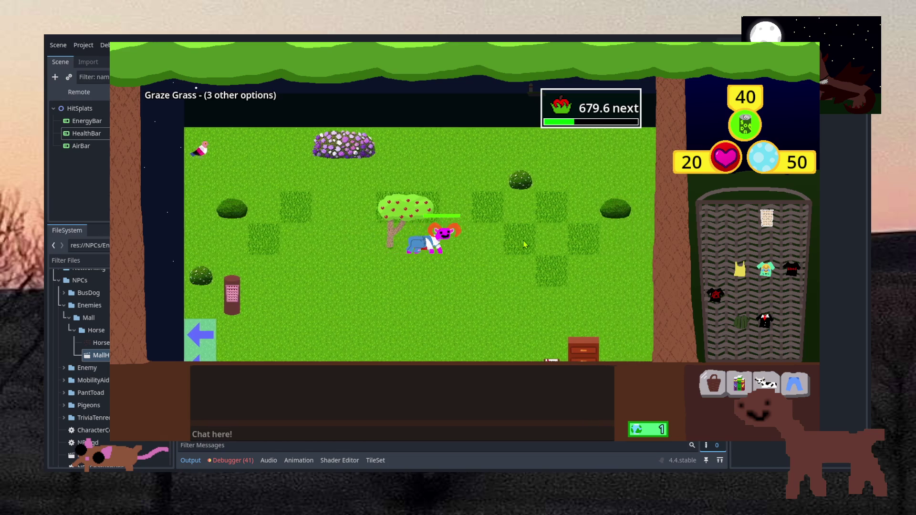
{"action": "left_click", "coordinate": [523, 244]}
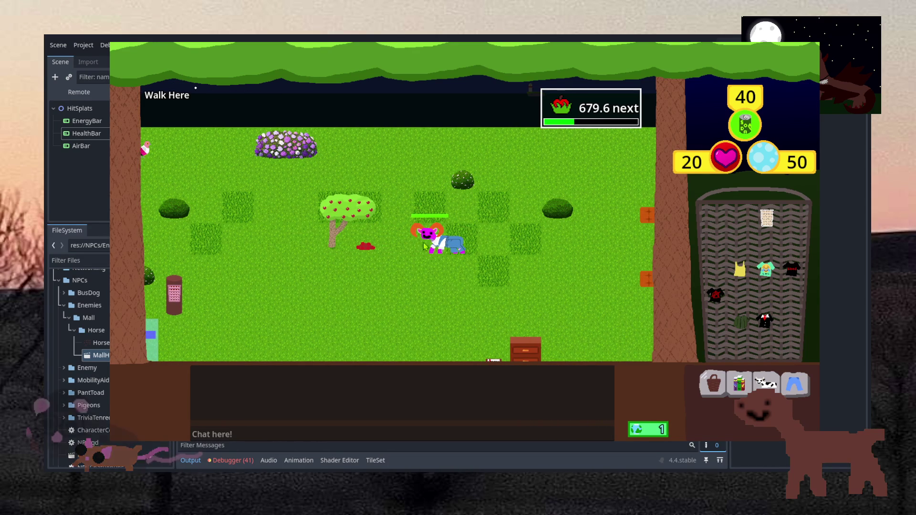
- Walk the cow across the field over to the storage basket
{"action": "left_click", "coordinate": [410, 246]}
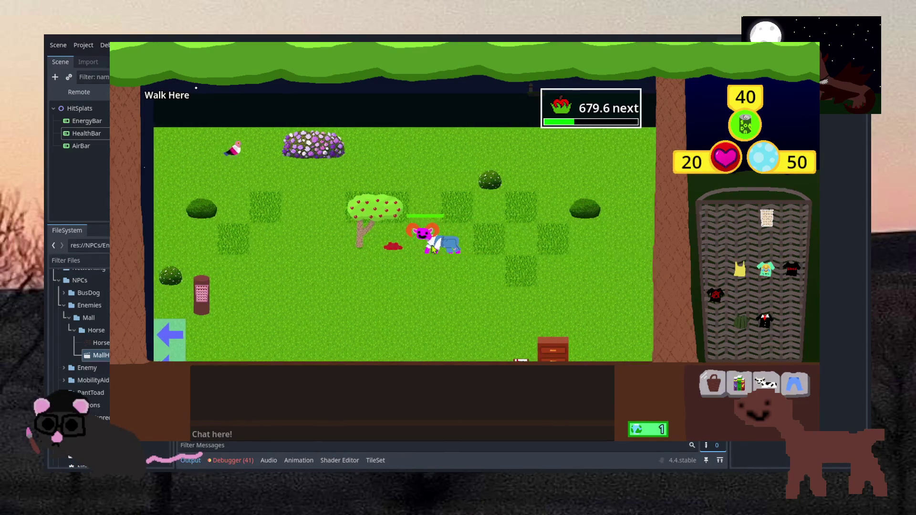
{"action": "left_click", "coordinate": [487, 246]}
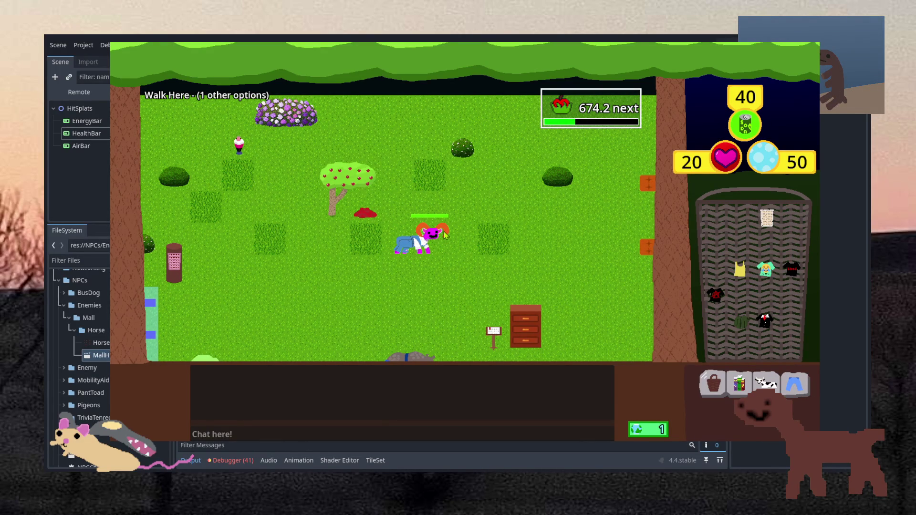
{"action": "left_click", "coordinate": [410, 284]}
{"action": "left_click", "coordinate": [252, 253]}
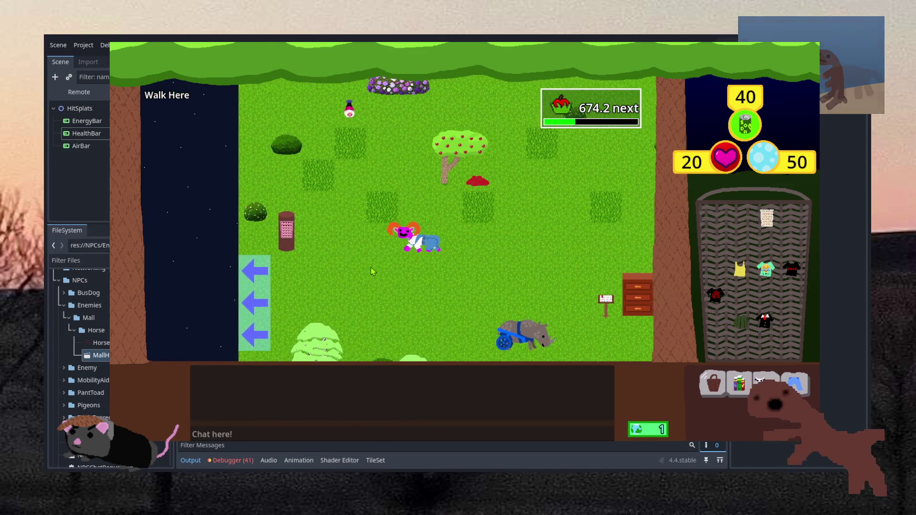
{"action": "left_click", "coordinate": [328, 234]}
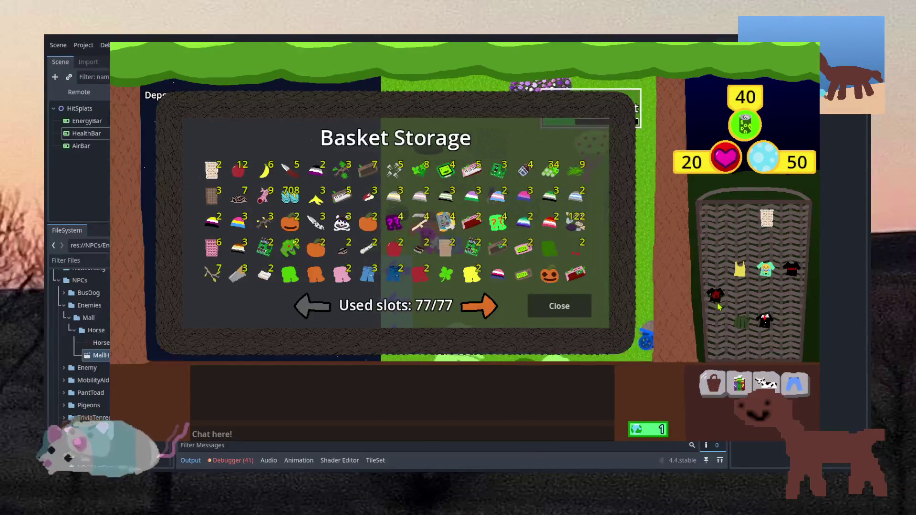
- Open the full Basket Storage, try depositing items, then close it
{"action": "left_click", "coordinate": [720, 301]}
{"action": "left_click", "coordinate": [719, 302]}
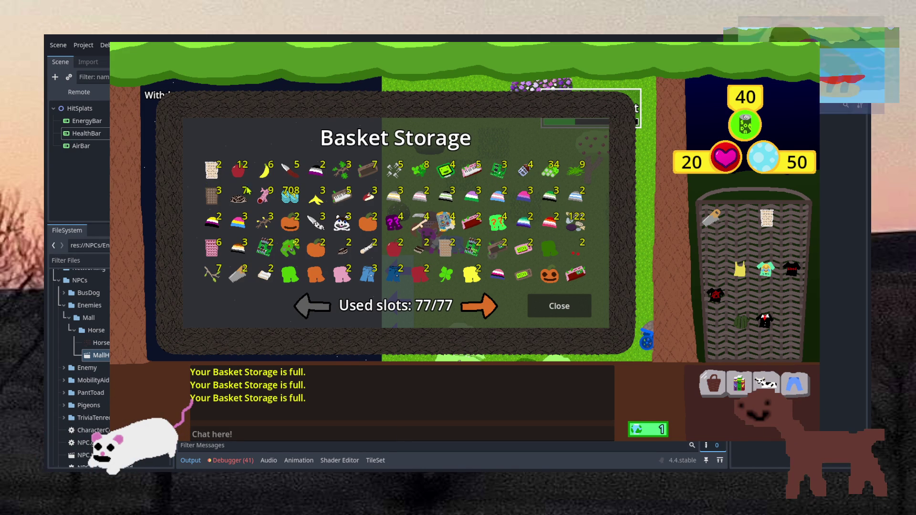
{"action": "left_click", "coordinate": [552, 311]}
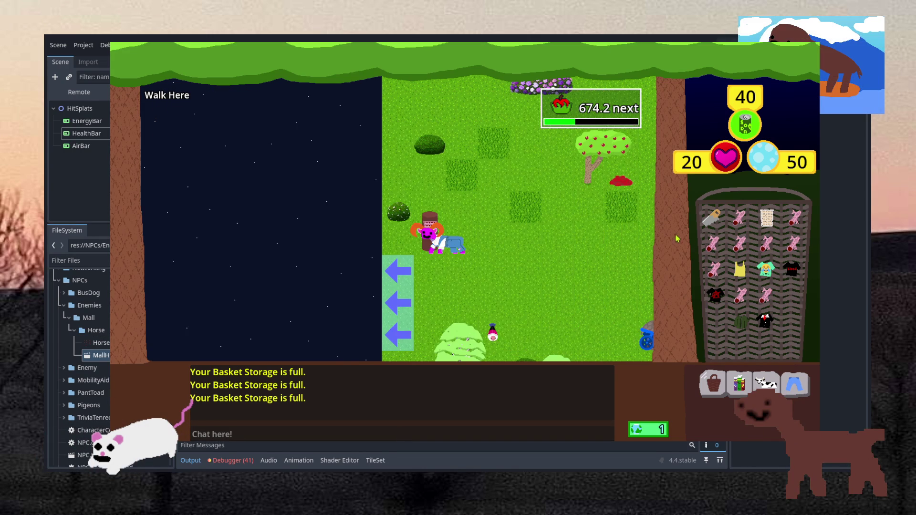
- Try the Hand Saw on the Rosewood Branch, stop the game, and switch to the MallHorse scene
{"action": "left_click", "coordinate": [711, 223]}
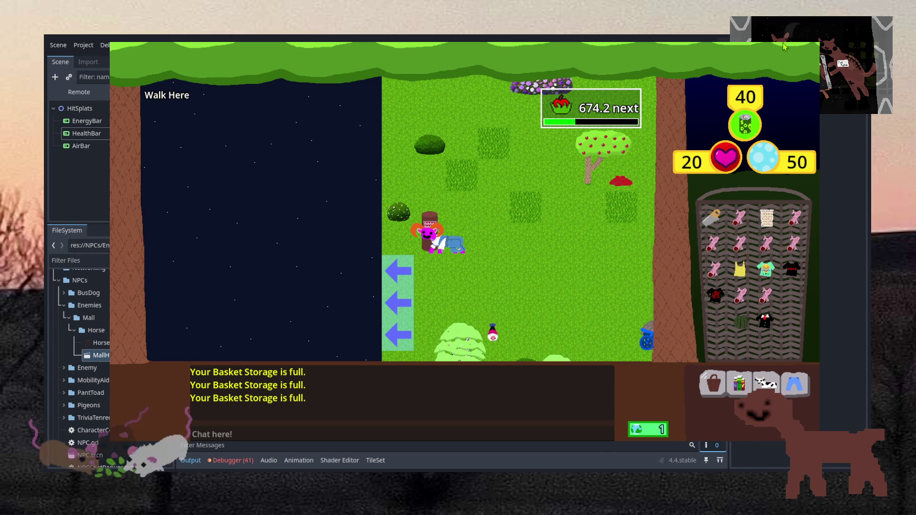
{"action": "key", "text": "F8"}
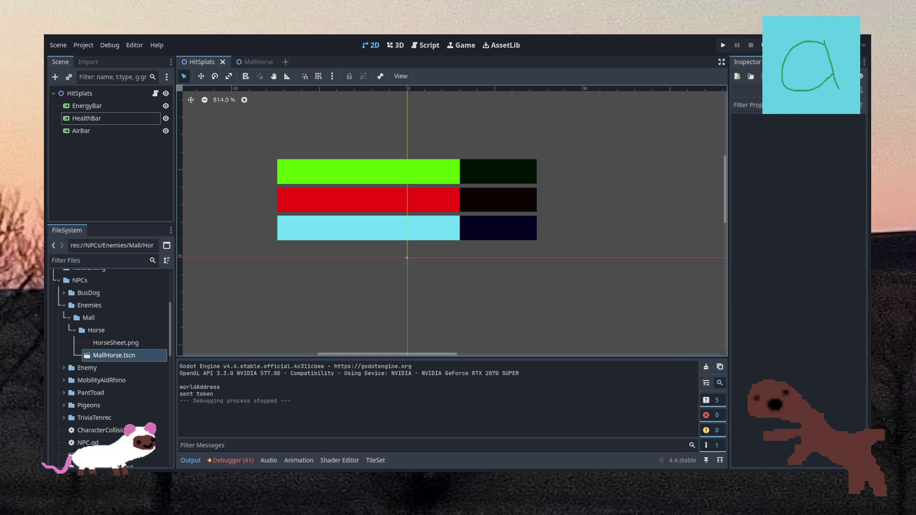
{"action": "left_click", "coordinate": [247, 62]}
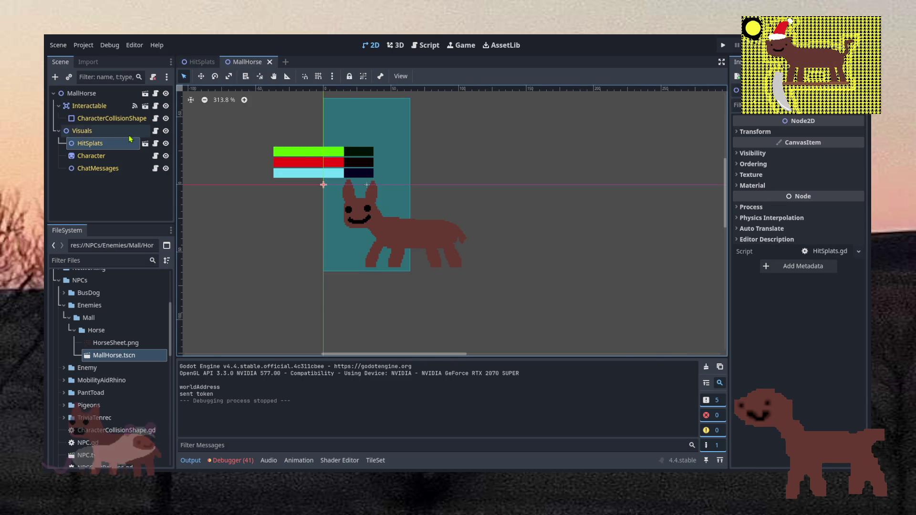
- Try nudging the horse's Visuals node right, undo it, and select HitSplats instead
{"action": "left_click", "coordinate": [94, 133]}
{"action": "key", "text": "w"}
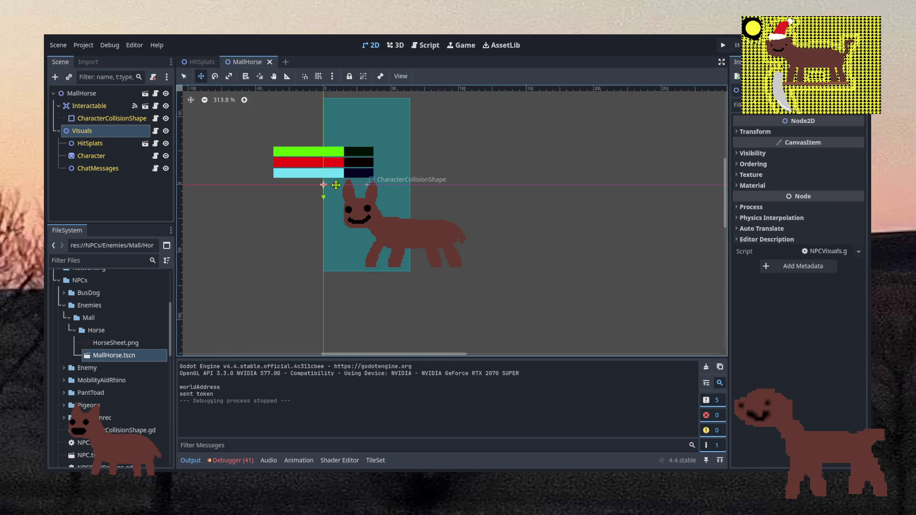
{"action": "mouse_move", "coordinate": [194, 69]}
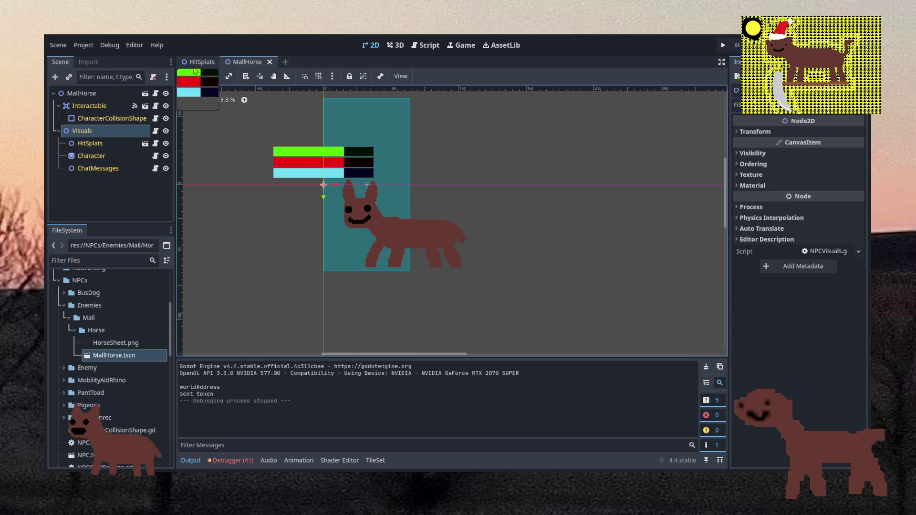
{"action": "key", "text": "Right"}
{"action": "left_click_drag", "start_coordinate": [340, 184], "coordinate": [348, 184]}
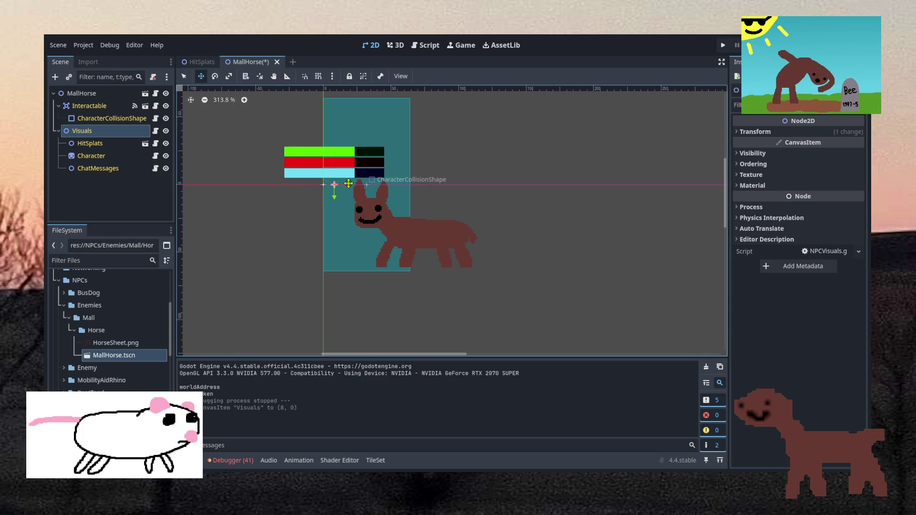
{"action": "key", "text": "ctrl+z"}
{"action": "left_click", "coordinate": [304, 177]}
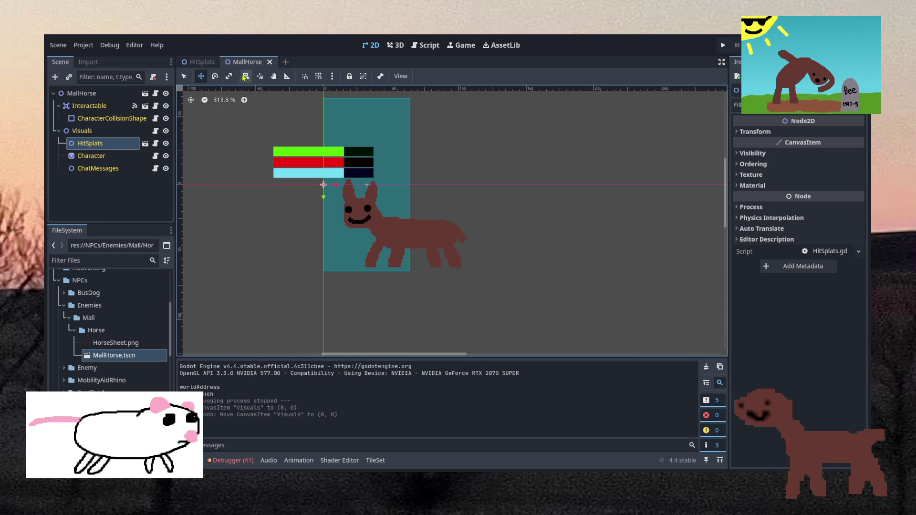
- Move the HitSplats bars right to x 32 above the horse and save MallHorse
{"action": "left_click", "coordinate": [203, 63]}
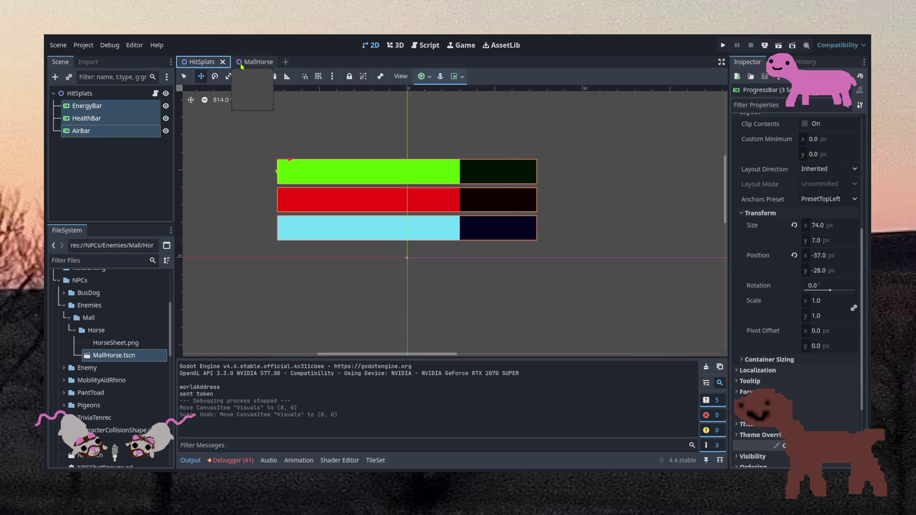
{"action": "left_click", "coordinate": [248, 62]}
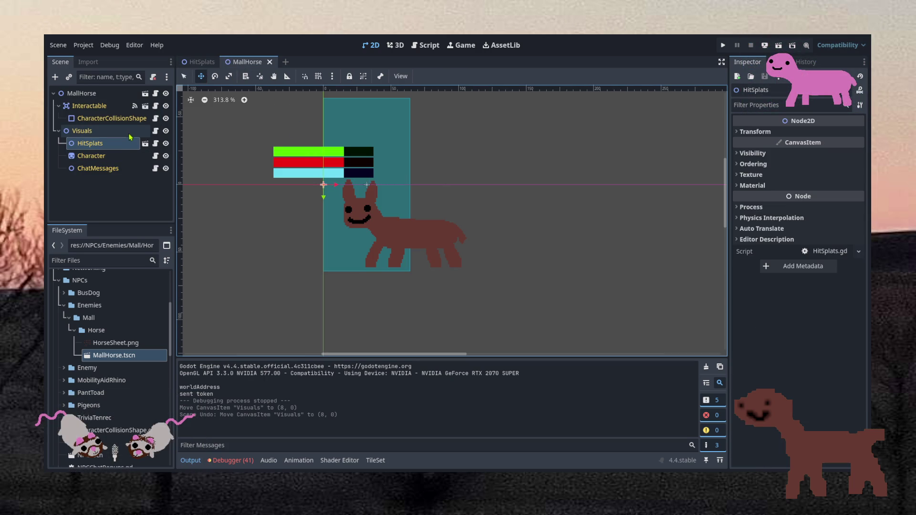
{"action": "left_click_drag", "start_coordinate": [337, 189], "coordinate": [357, 188]}
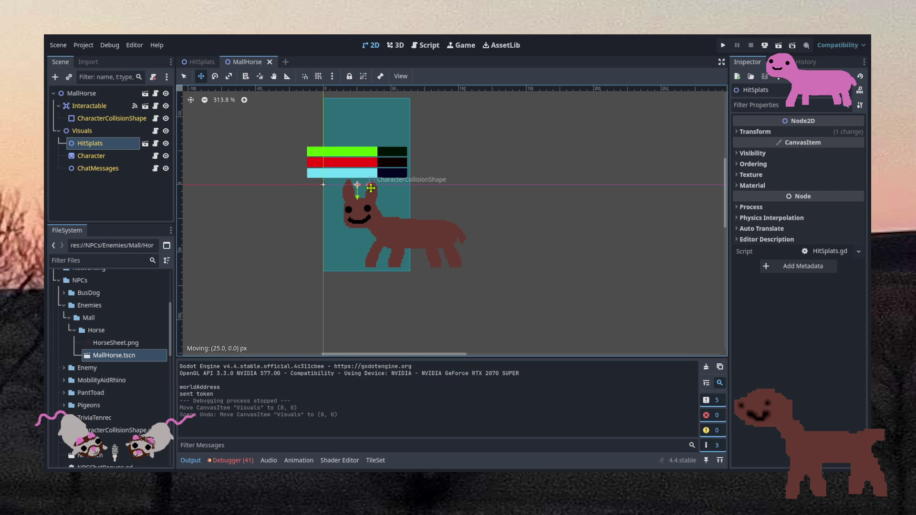
{"action": "left_click_drag", "start_coordinate": [384, 188], "coordinate": [379, 188]}
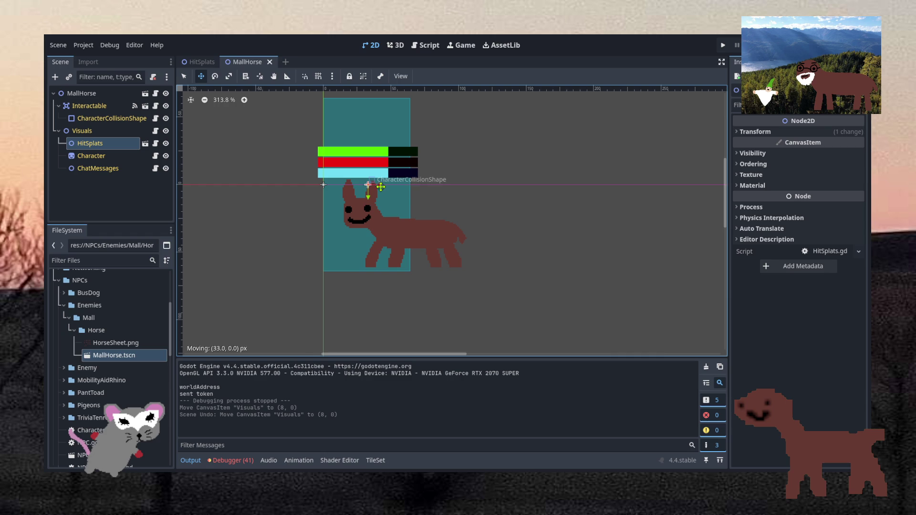
{"action": "left_click", "coordinate": [454, 167]}
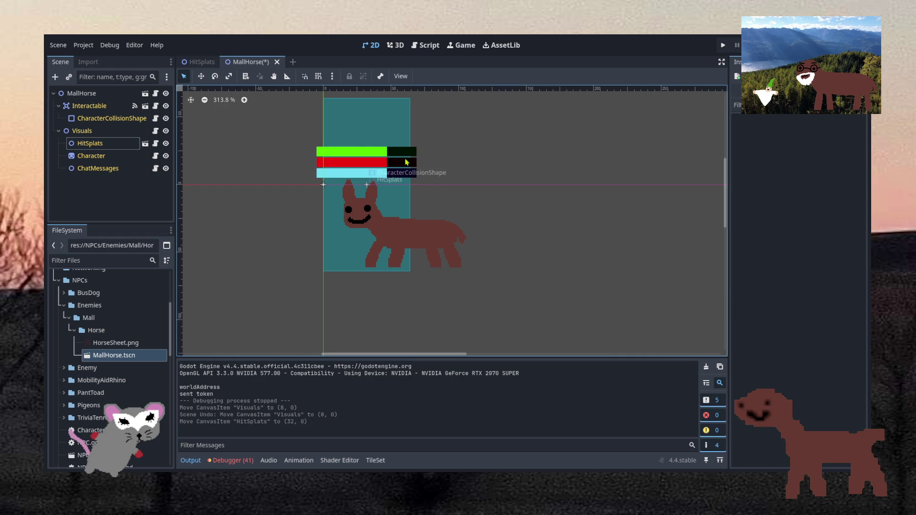
{"action": "scroll", "coordinate": [364, 152], "scroll_direction": "up", "scroll_amount": 2}
{"action": "key", "text": "ctrl+s"}
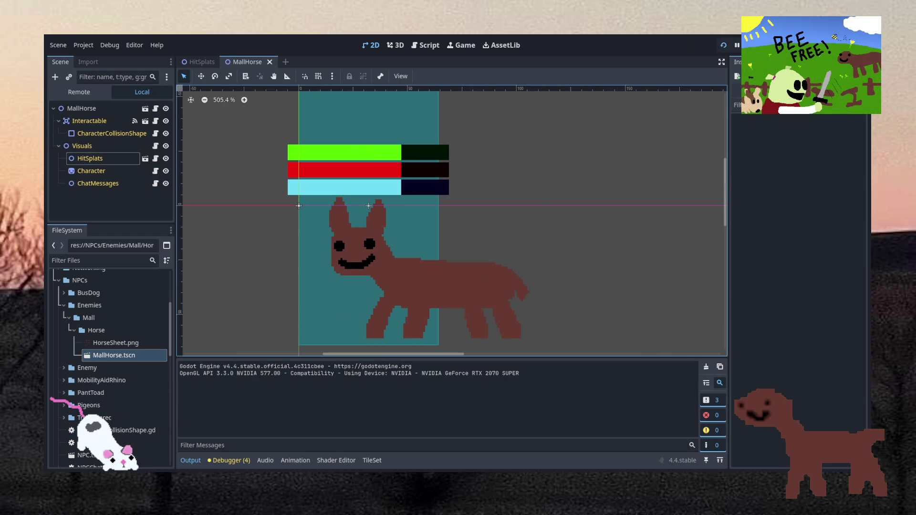
- Enter the account name and password, log in, then close the game with Alt+F4
{"action": "type", "text": "v"}
{"action": "key", "text": "BackSpace"}
{"action": "key", "text": "BackSpace"}
{"action": "type", "text": "bee"}
{"action": "left_click", "coordinate": [440, 340]}
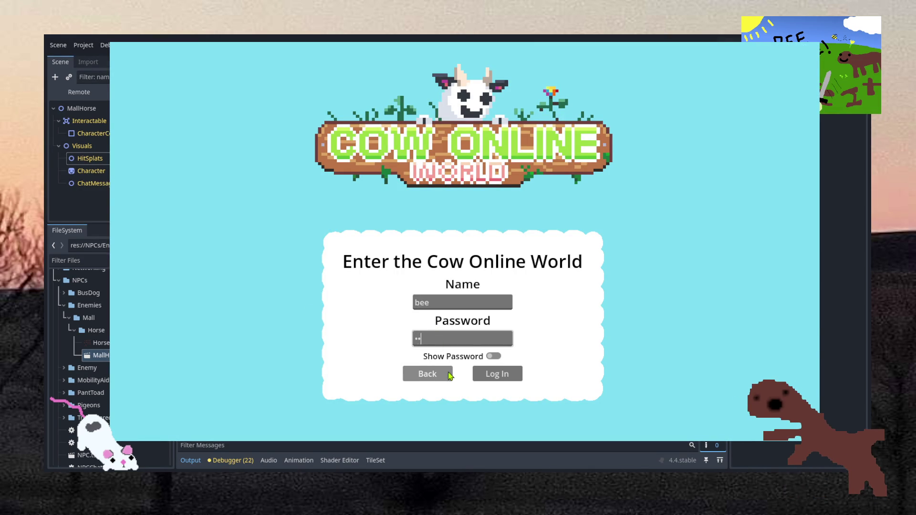
{"action": "left_click", "coordinate": [482, 375]}
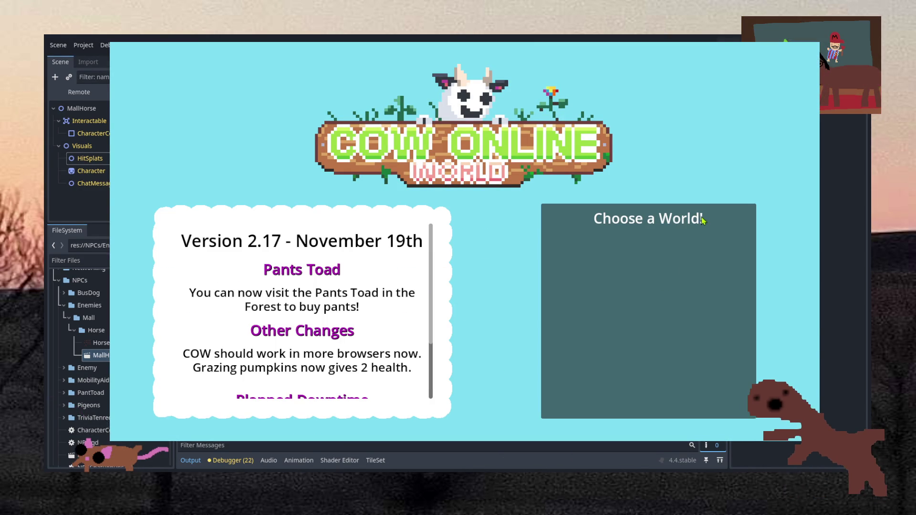
{"action": "key", "text": "alt+F4"}
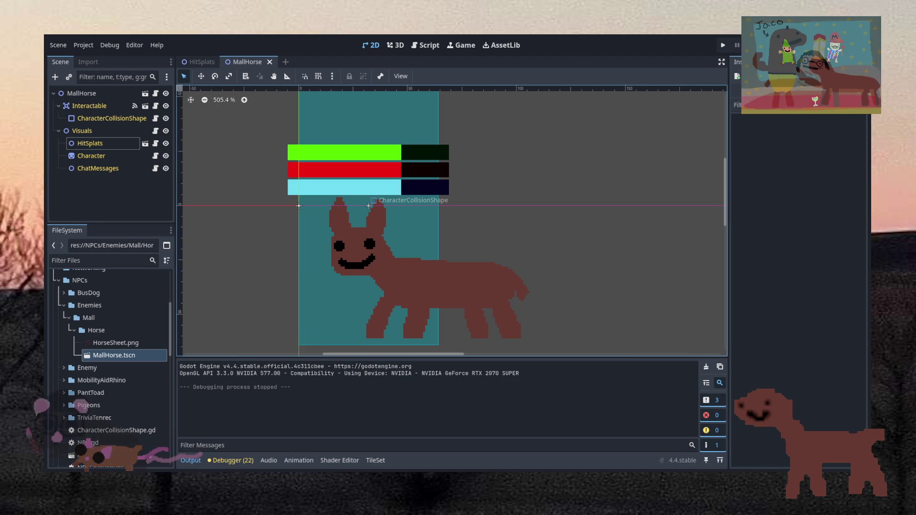
- Relaunch the game, finish the password, log in, join a world and graze for xp
{"action": "key", "text": "F5"}
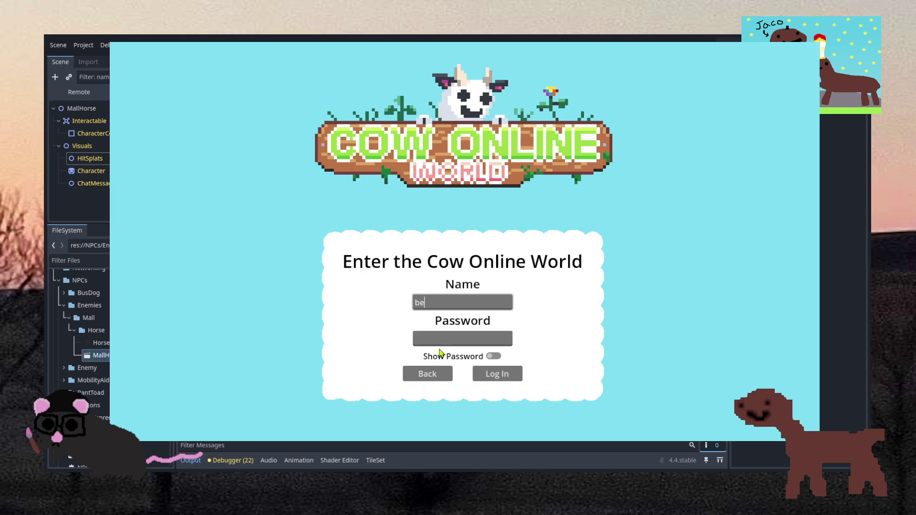
{"action": "type", "text": "ee"}
{"action": "left_click", "coordinate": [485, 374]}
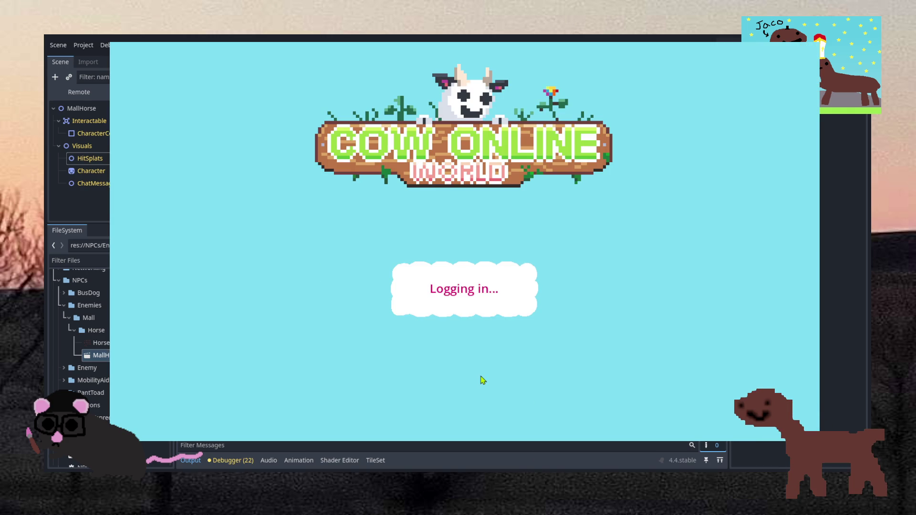
{"action": "left_click", "coordinate": [651, 268]}
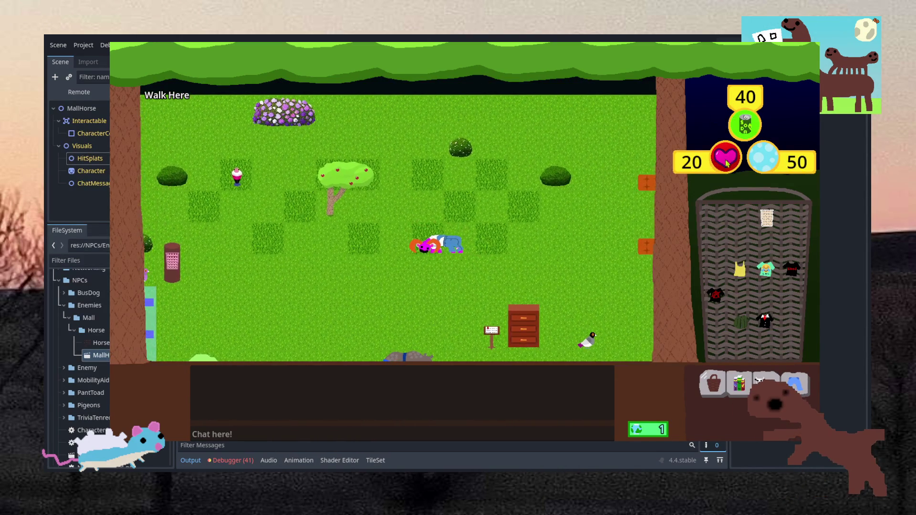
{"action": "left_click", "coordinate": [348, 245]}
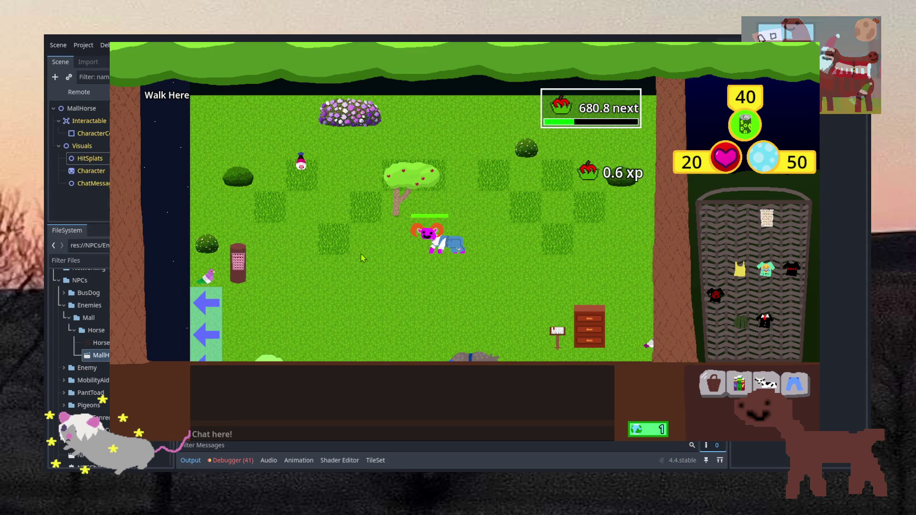
- Walk the cow across the field, then type the ':warp Ele' elevator command in chat
{"action": "left_click", "coordinate": [405, 277]}
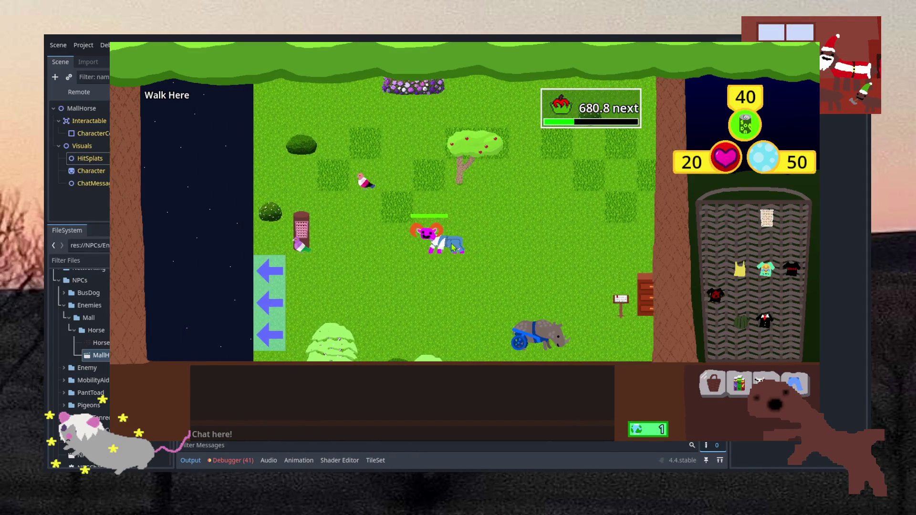
{"action": "left_click", "coordinate": [477, 242]}
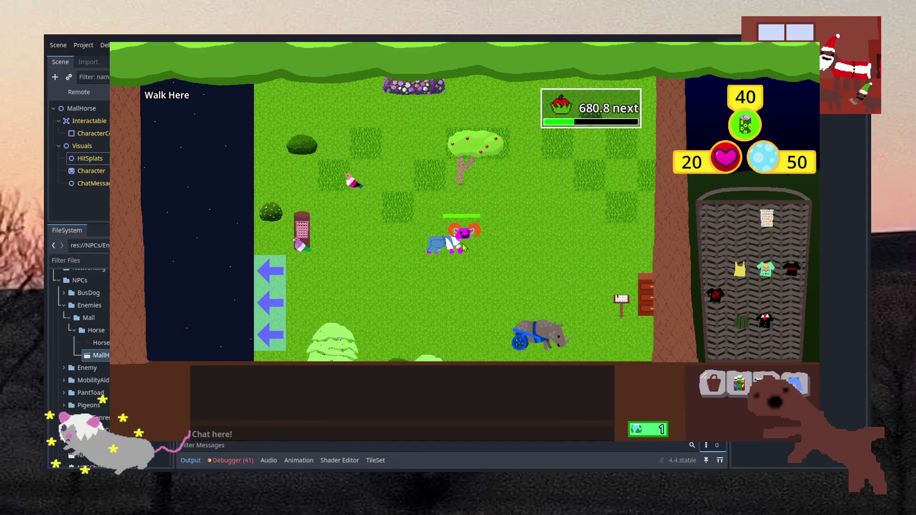
{"action": "left_click", "coordinate": [486, 242]}
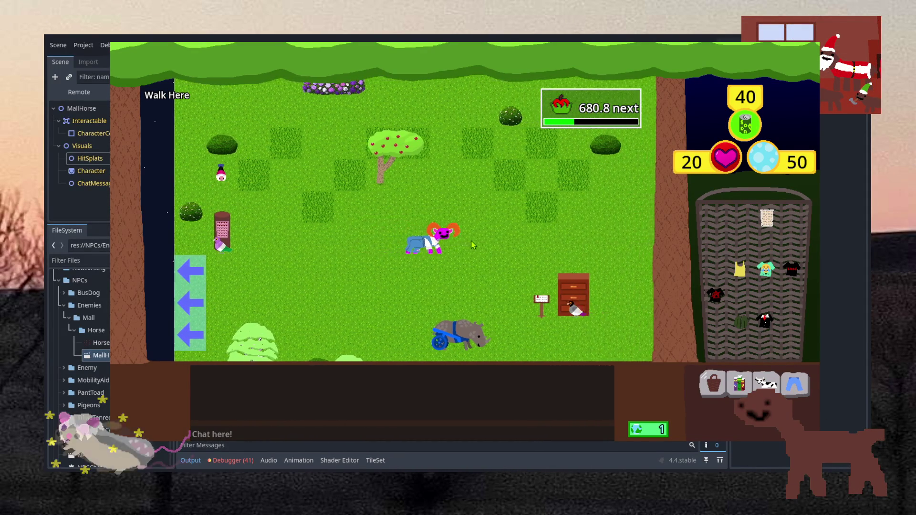
{"action": "left_click", "coordinate": [424, 213]}
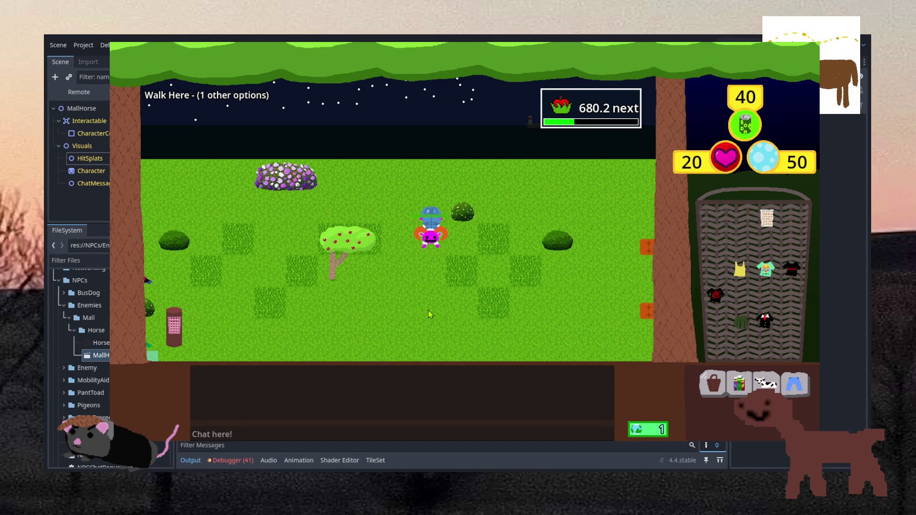
{"action": "left_click", "coordinate": [428, 294]}
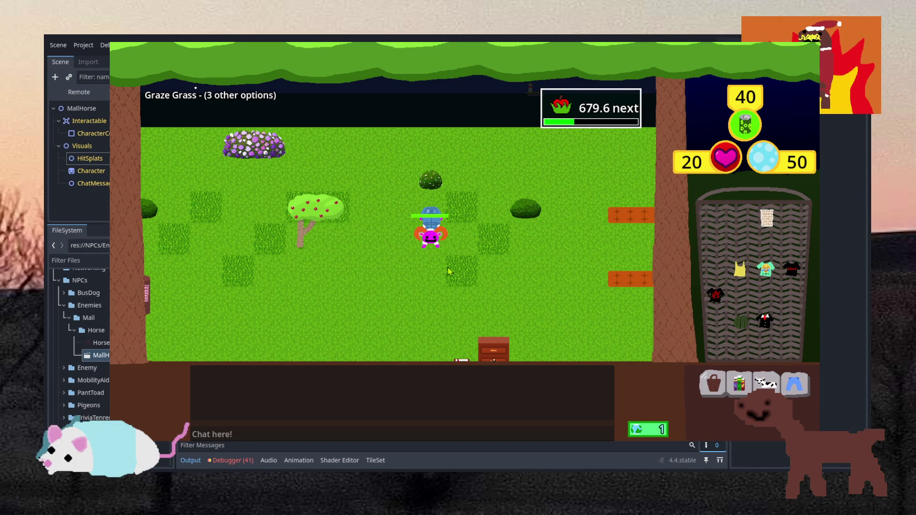
{"action": "left_click", "coordinate": [462, 259]}
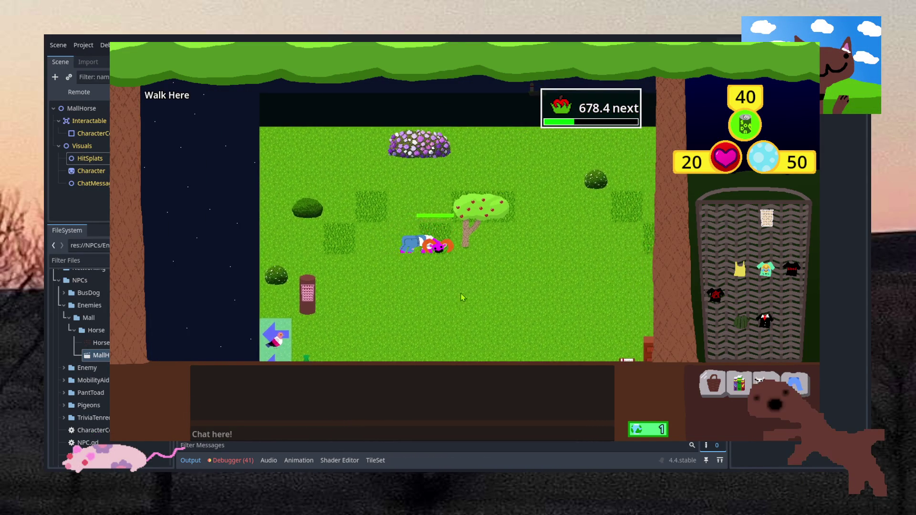
{"action": "left_click", "coordinate": [392, 425]}
{"action": "type", "text": ":warp Ele"}
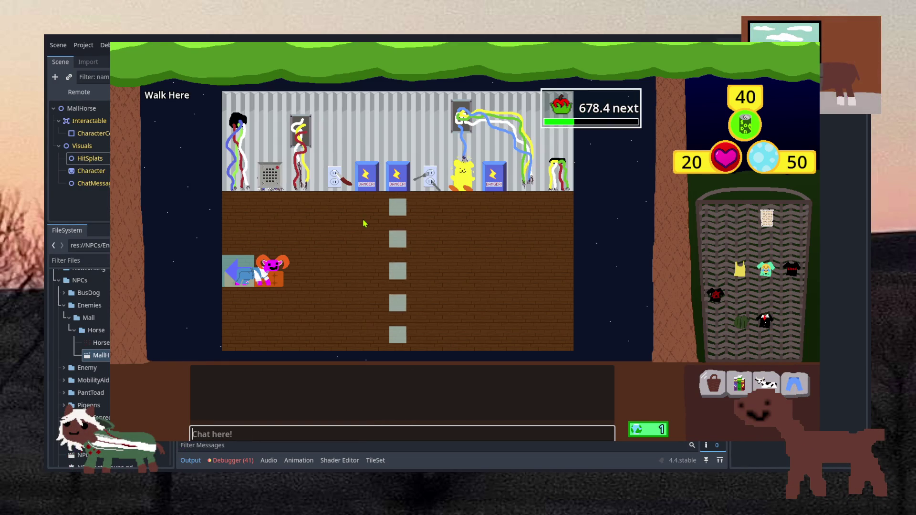
- Walk around the elevator floor until the speaker asks for 'down', then stop the game
{"action": "left_click", "coordinate": [362, 270]}
{"action": "left_click", "coordinate": [316, 283]}
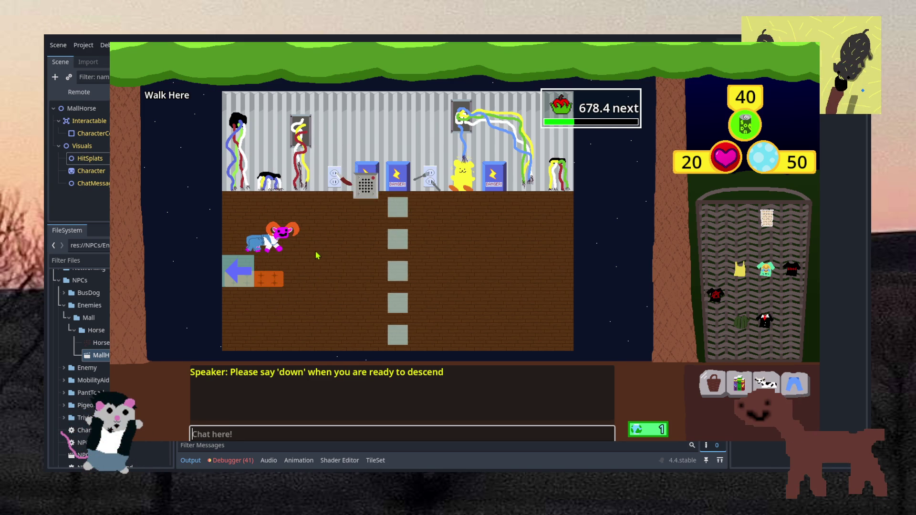
{"action": "left_click", "coordinate": [354, 268]}
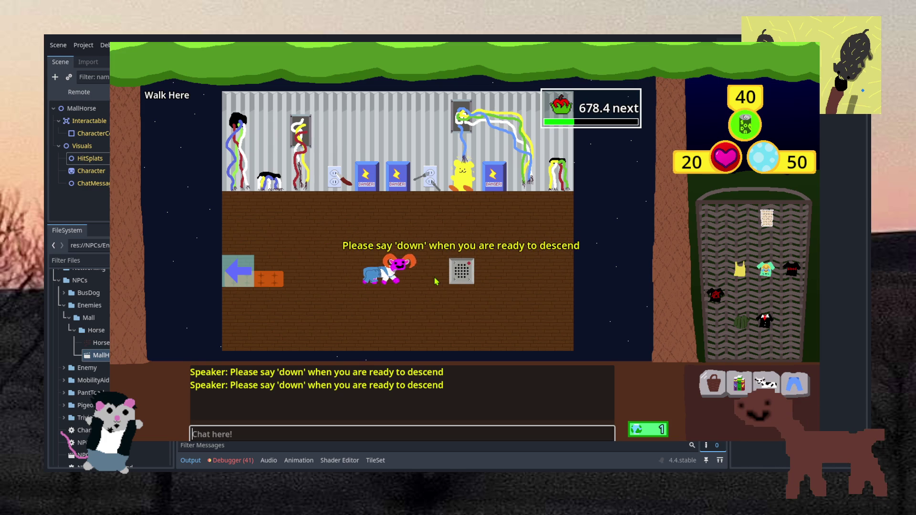
{"action": "left_click", "coordinate": [332, 289]}
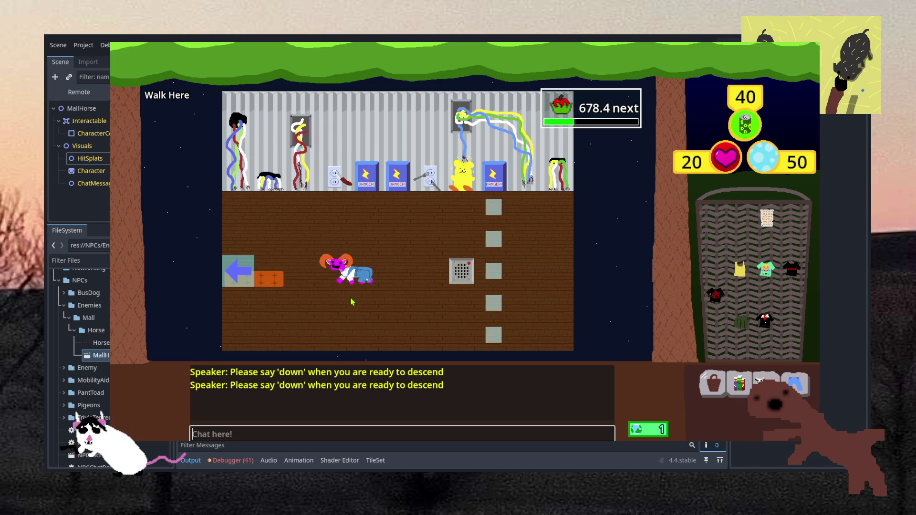
{"action": "left_click", "coordinate": [265, 315]}
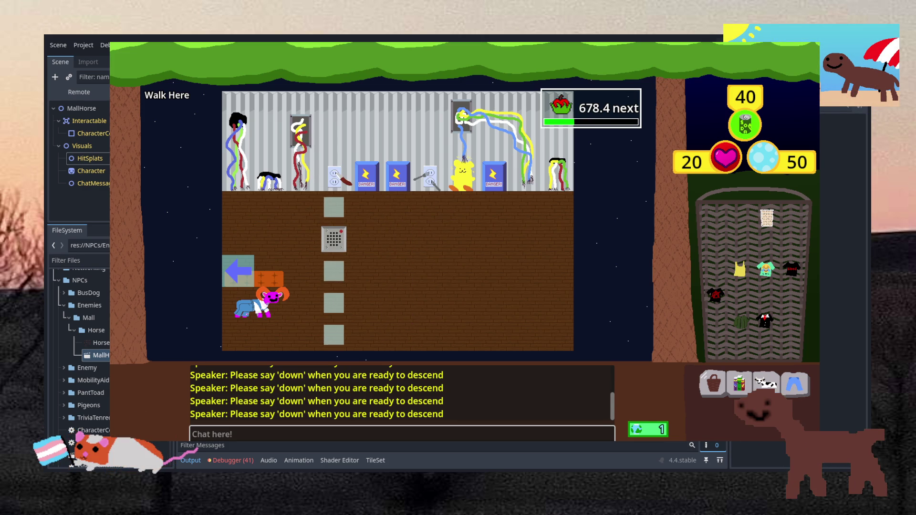
{"action": "key", "text": "F8"}
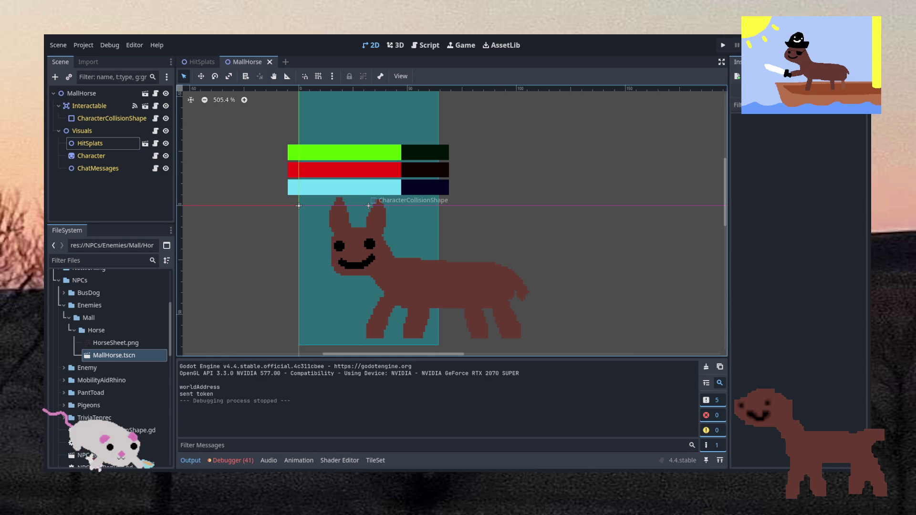
- Relaunch the Cow Online World project from the Godot toolbar
{"action": "left_click", "coordinate": [721, 46]}
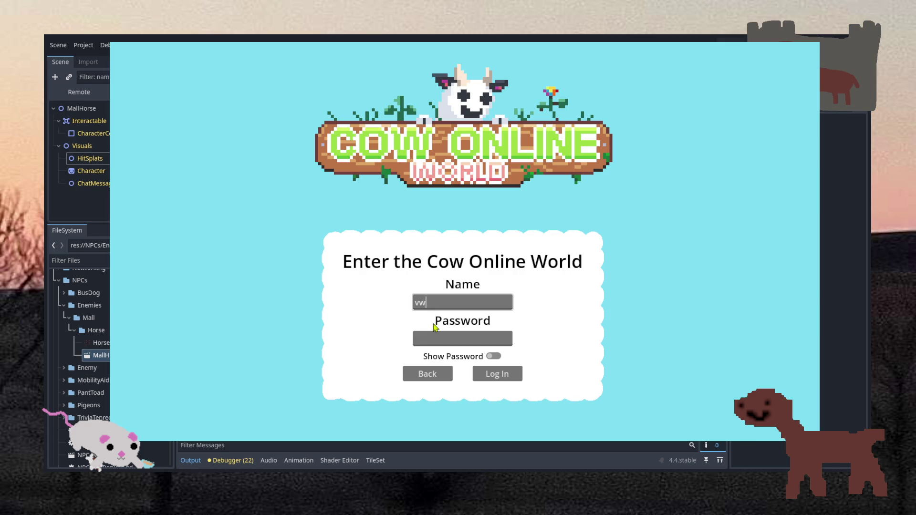
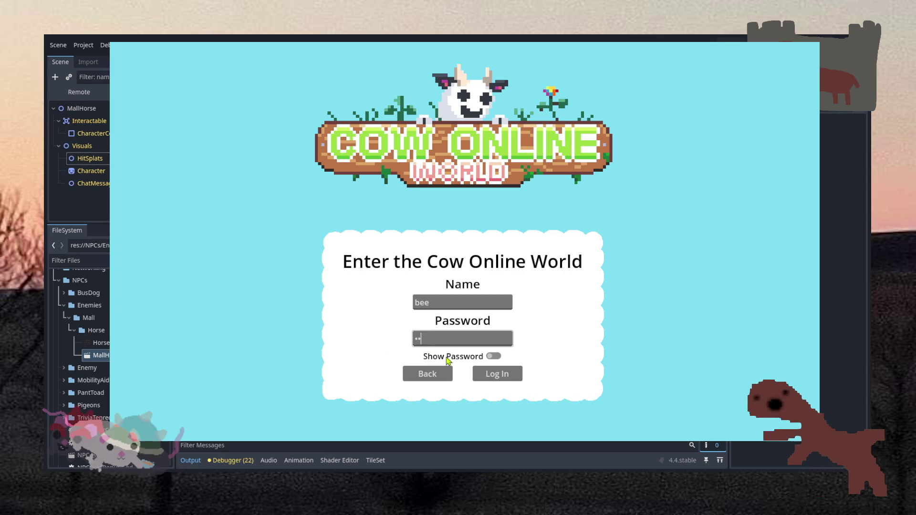
- Enter the account password, log in, and join Cow Online World 1
{"action": "left_click", "coordinate": [491, 375]}
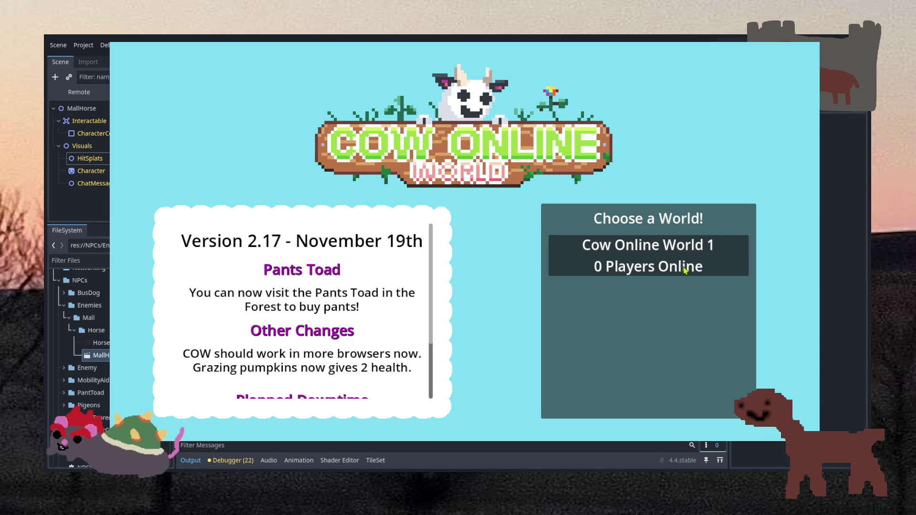
{"action": "left_click", "coordinate": [685, 270]}
- Warp the cow to the elevator room with the :warp chat command
{"action": "left_click", "coordinate": [416, 429]}
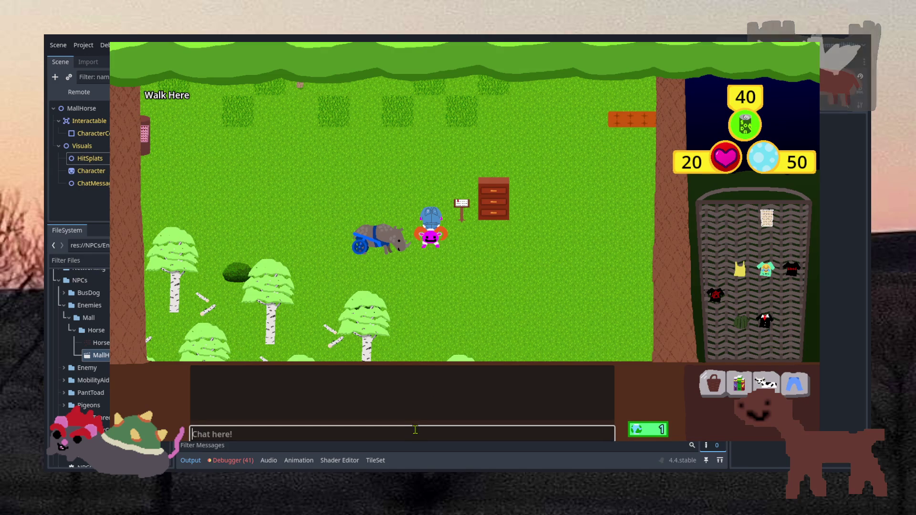
{"action": "type", "text": ":warp Elevator"}
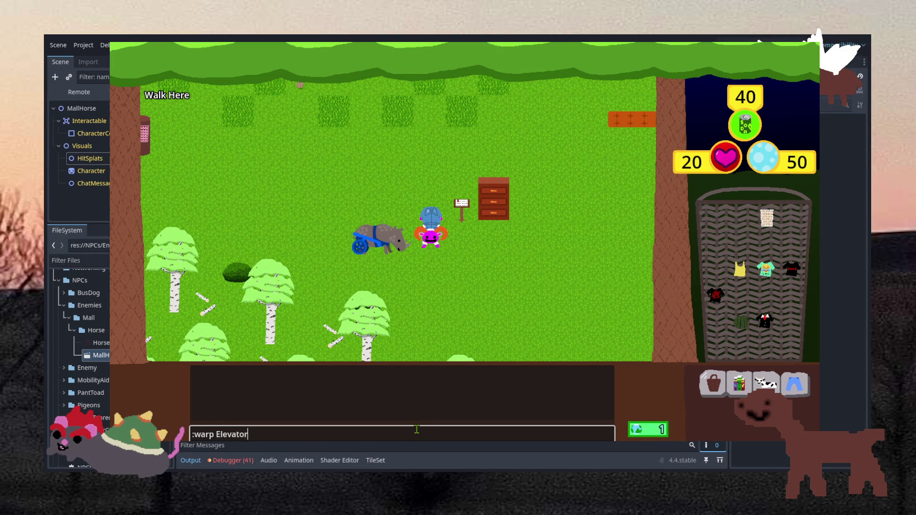
{"action": "key", "text": "Return"}
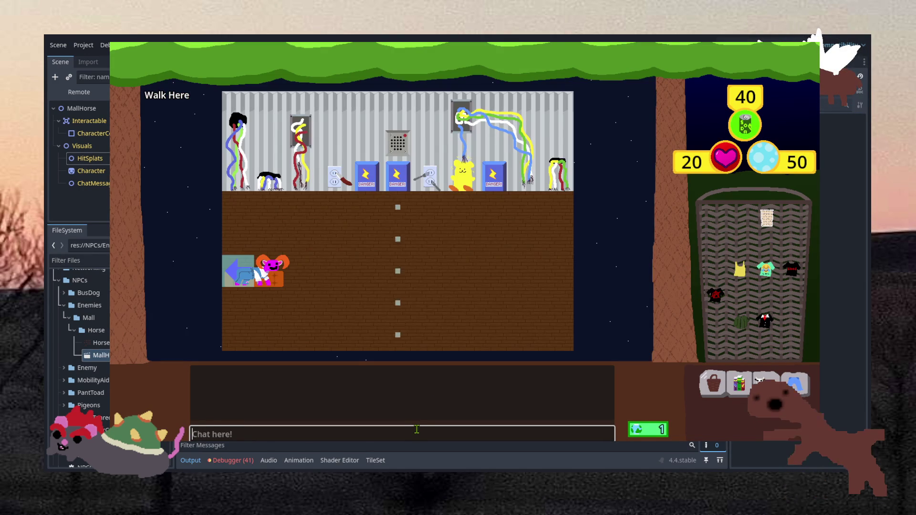
- Walk around the elevator, then answer the speaker with 'down' in chat to start the descent
{"action": "left_click", "coordinate": [311, 278]}
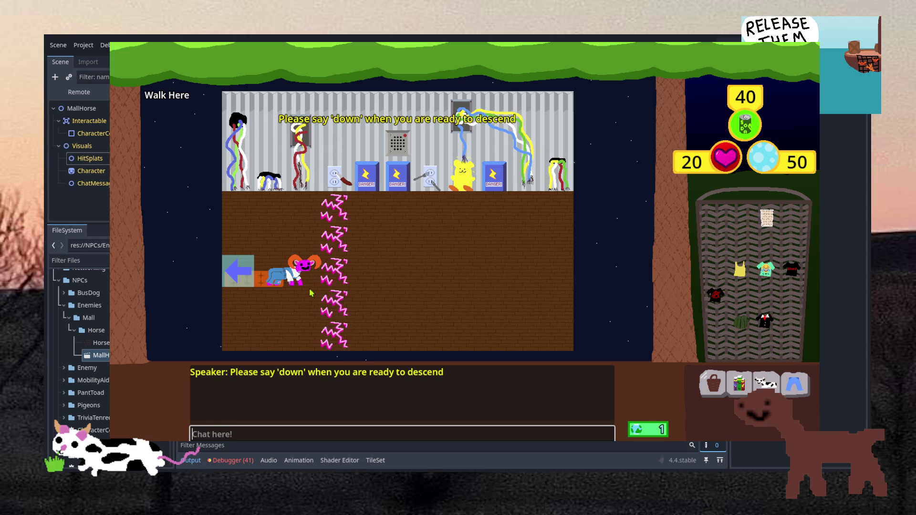
{"action": "left_click", "coordinate": [276, 309]}
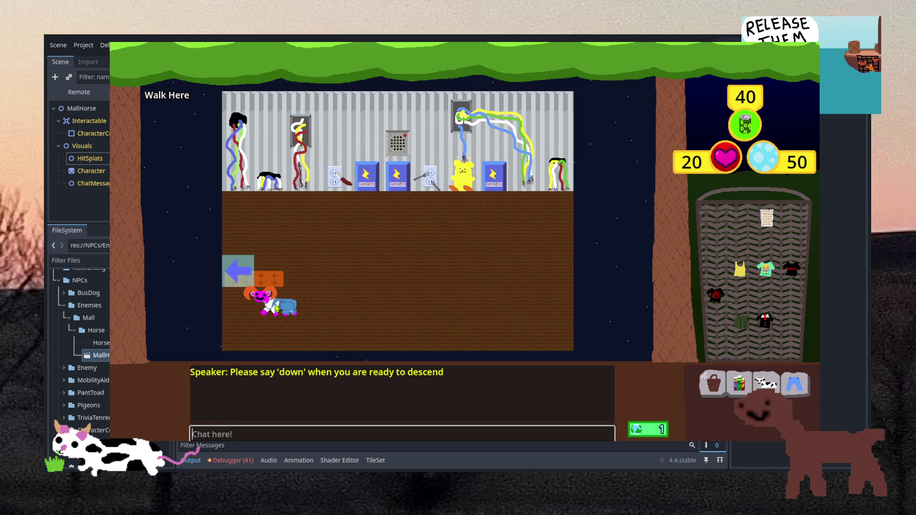
{"action": "left_click", "coordinate": [364, 317]}
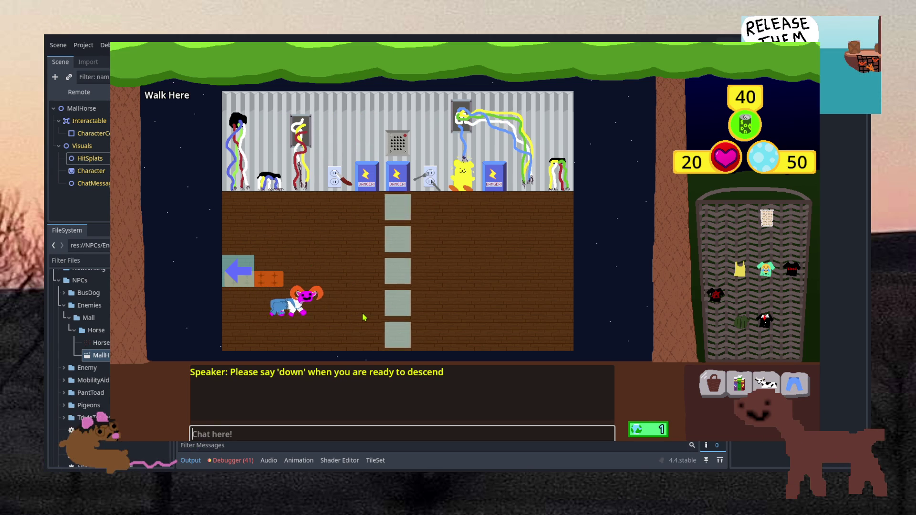
{"action": "left_click", "coordinate": [367, 252]}
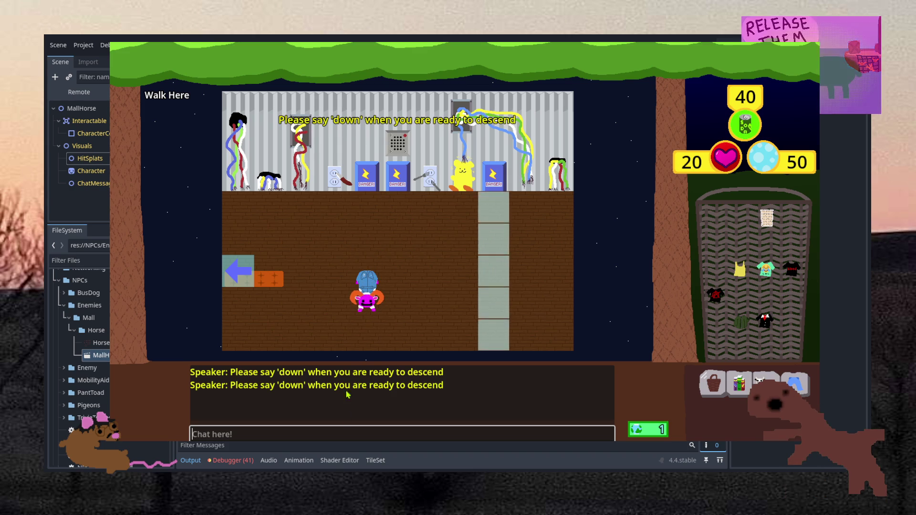
{"action": "left_click", "coordinate": [338, 432]}
{"action": "type", "text": "down"}
{"action": "key", "text": "Return"}
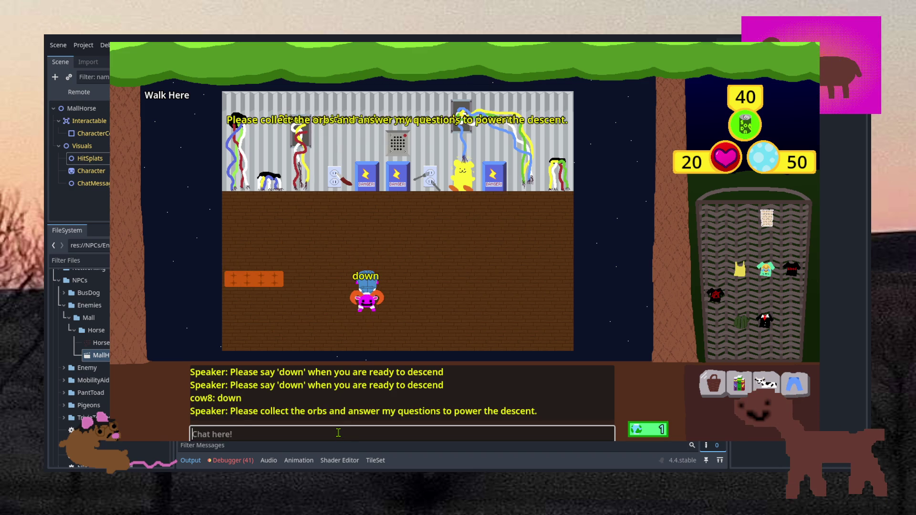
- Dodge the lightning and rock creatures while reaching the green orbs, then return to Godot's Script view
{"action": "left_click", "coordinate": [326, 315]}
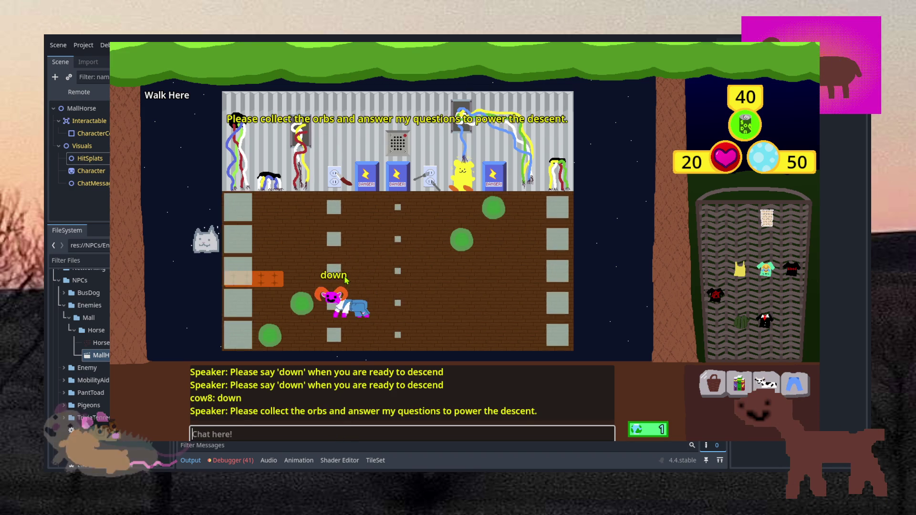
{"action": "left_click", "coordinate": [317, 289]}
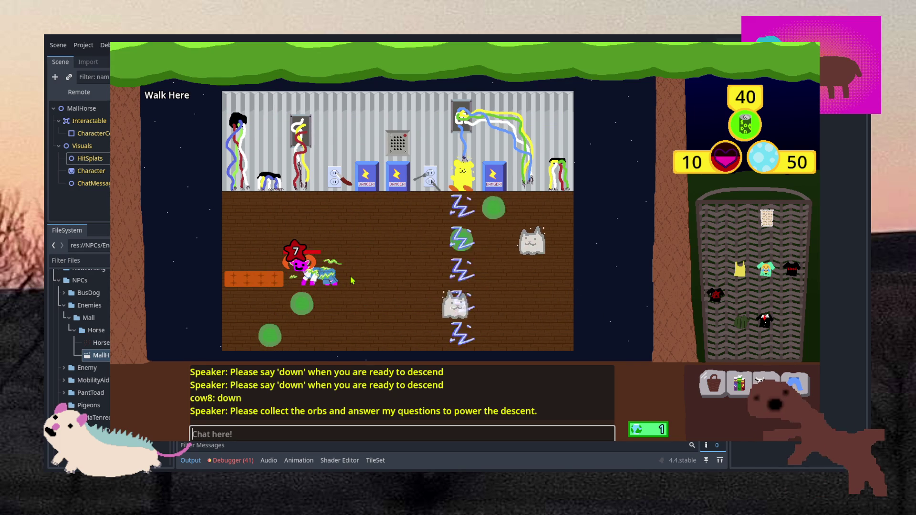
{"action": "left_click", "coordinate": [357, 280]}
{"action": "left_click", "coordinate": [423, 301]}
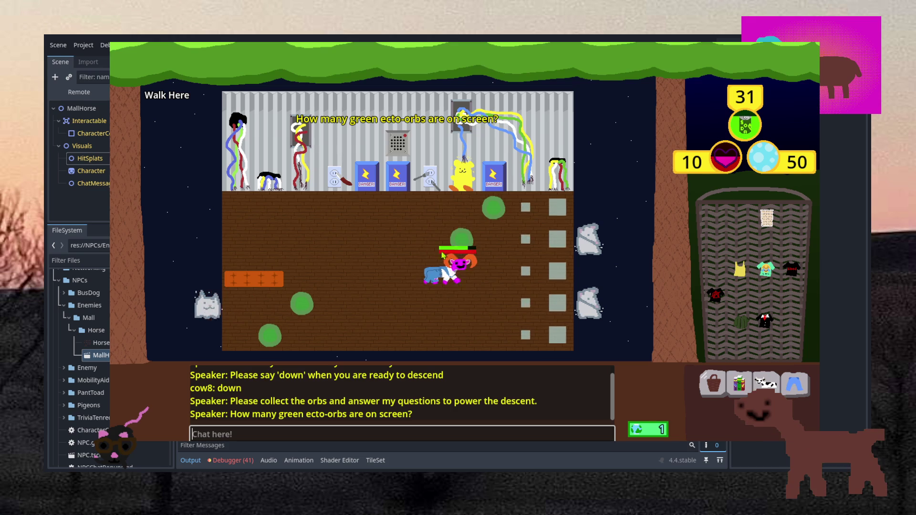
{"action": "left_click", "coordinate": [384, 270]}
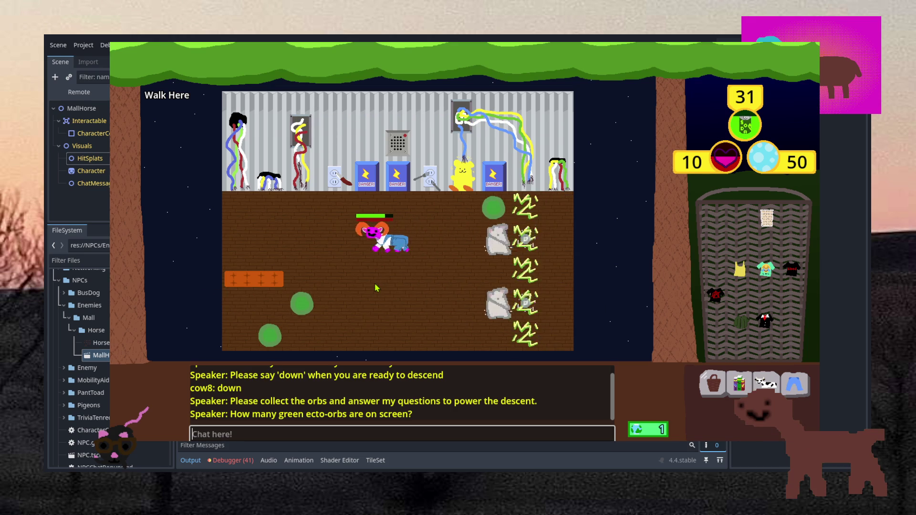
{"action": "left_click", "coordinate": [390, 286]}
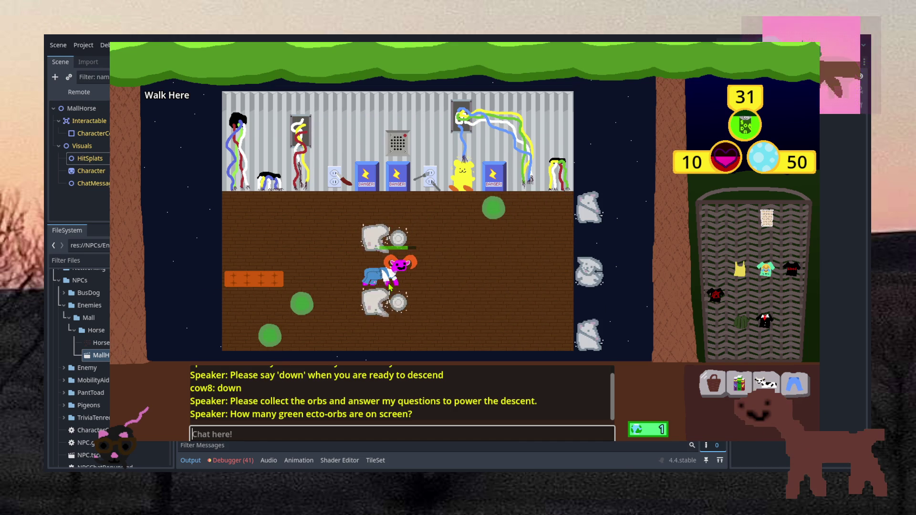
{"action": "left_click", "coordinate": [444, 310]}
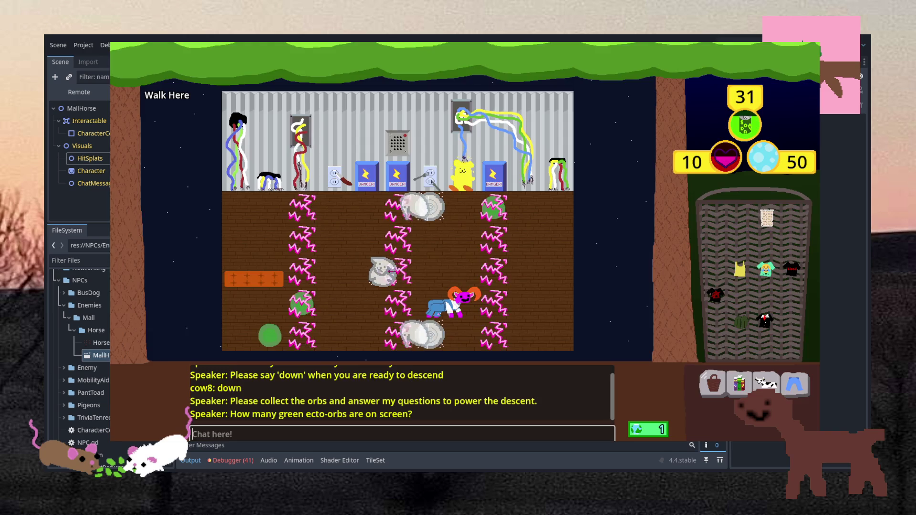
{"action": "key", "text": "alt+Tab"}
{"action": "left_click", "coordinate": [425, 45]}
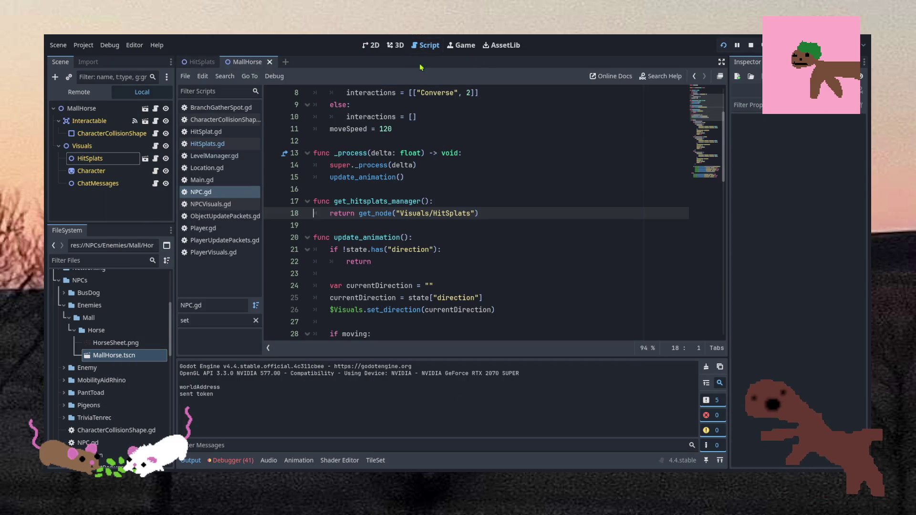
- Set a breakpoint on line 55 of HitSplats.gd and go back to the running game
{"action": "left_click", "coordinate": [221, 144]}
{"action": "left_click", "coordinate": [270, 201]}
{"action": "key", "text": "alt+Tab"}
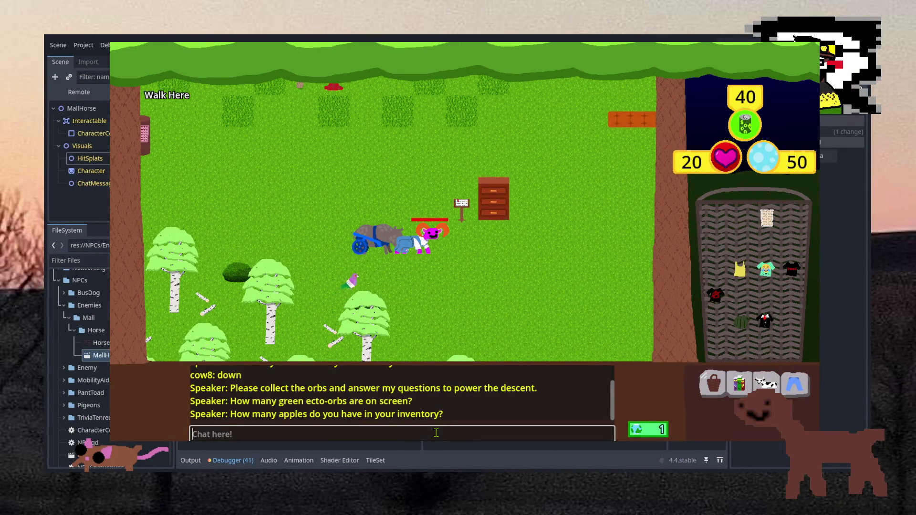
- Warp to the Elevator and send 'down' in chat to start the descent
{"action": "type", "text": "rp E"}
{"action": "key", "text": "BackSpace"}
{"action": "type", "text": "levator"}
{"action": "key", "text": "Return"}
{"action": "type", "text": "down"}
{"action": "key", "text": "Return"}
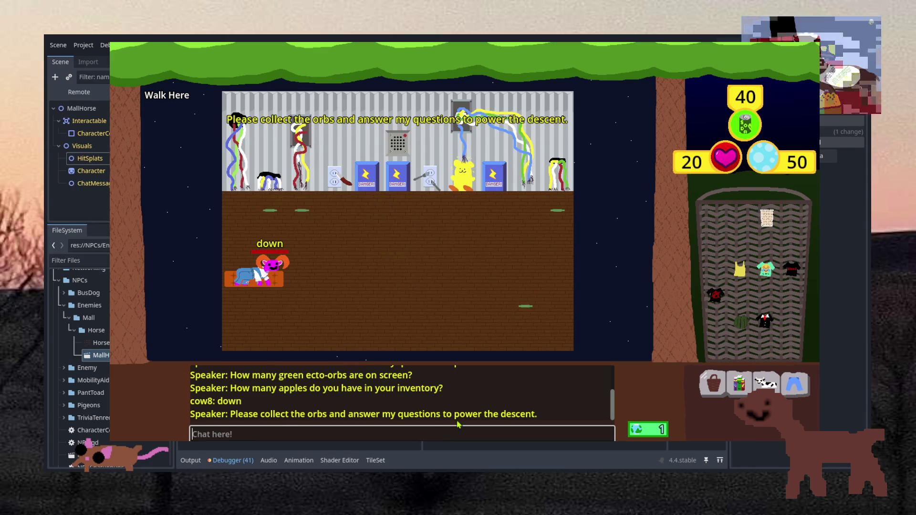
- Walk back and forth across the elevator floor dodging hazards until the descent ends
{"action": "left_click", "coordinate": [334, 279]}
{"action": "left_click", "coordinate": [448, 275]}
{"action": "left_click", "coordinate": [504, 280]}
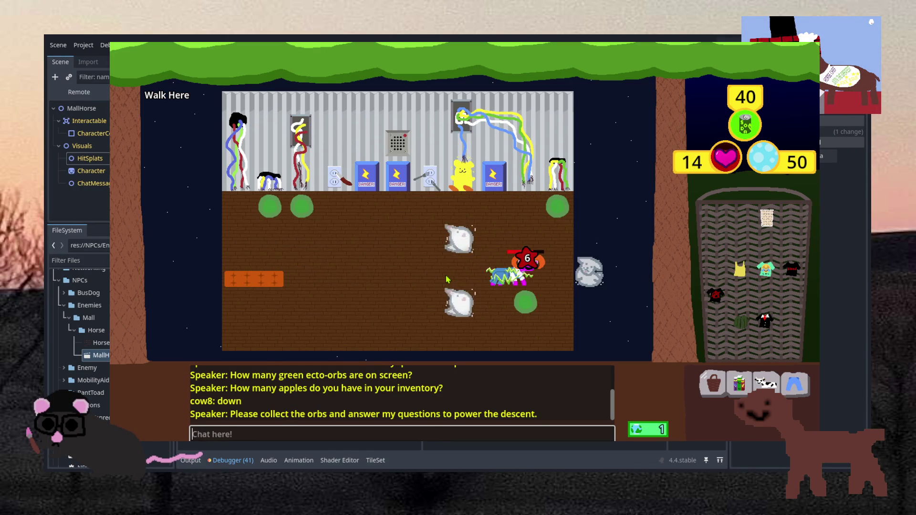
{"action": "left_click", "coordinate": [420, 279]}
{"action": "left_click", "coordinate": [374, 282]}
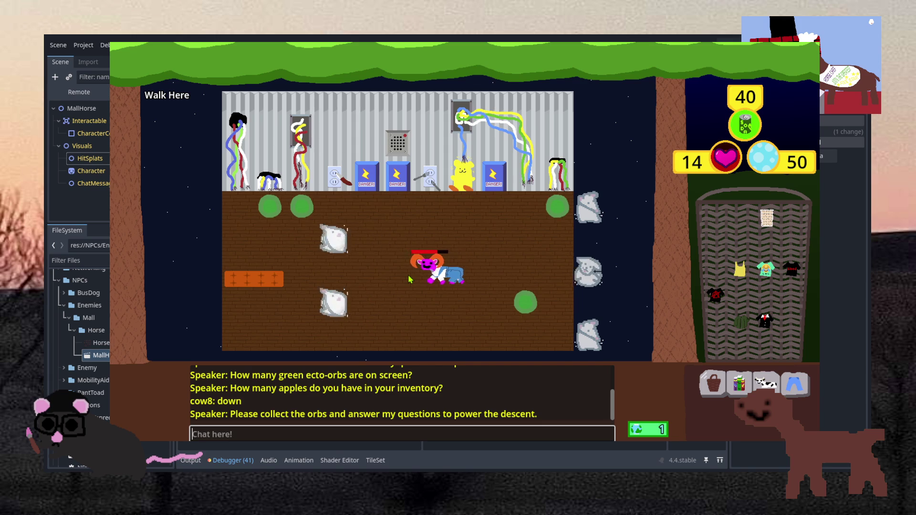
{"action": "left_click", "coordinate": [340, 283]}
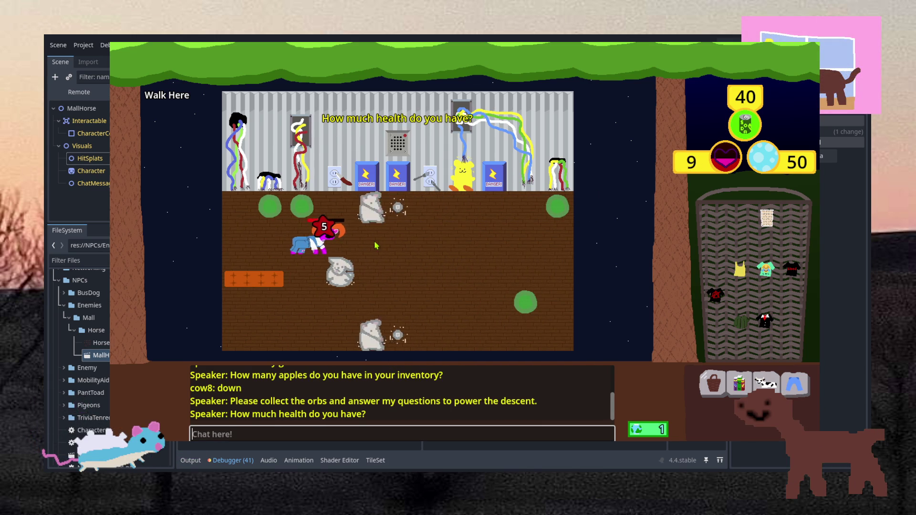
{"action": "left_click", "coordinate": [392, 249]}
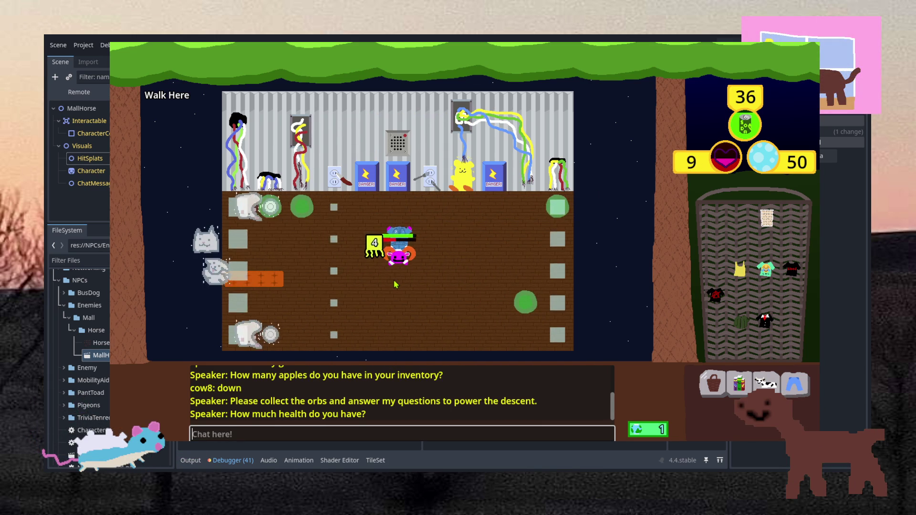
{"action": "left_click", "coordinate": [384, 305]}
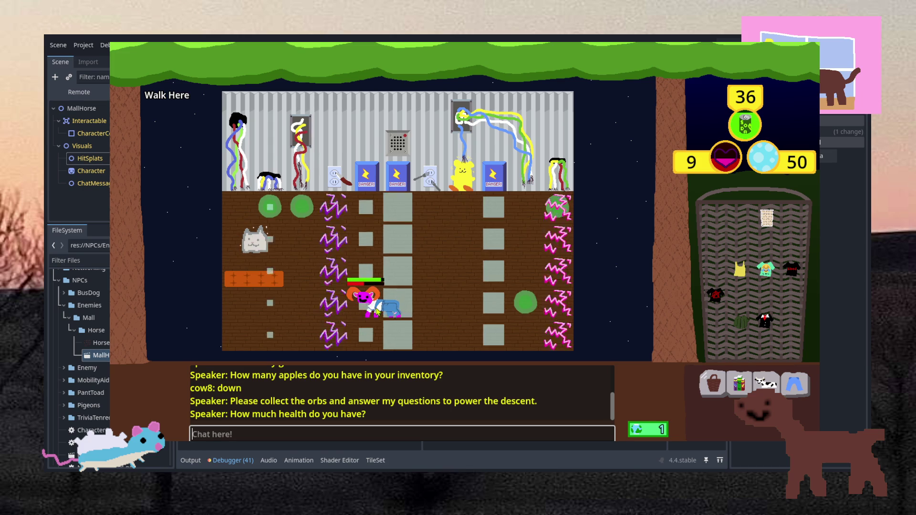
{"action": "left_click", "coordinate": [430, 313]}
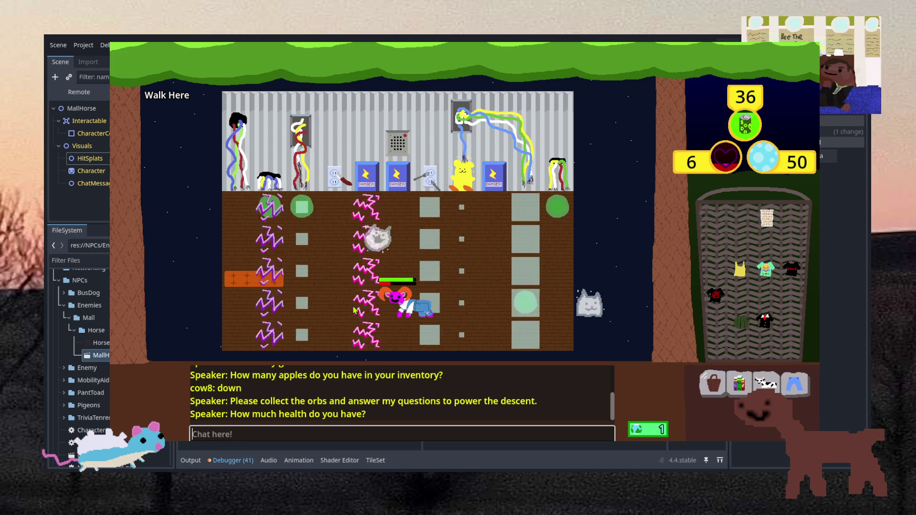
{"action": "left_click", "coordinate": [368, 257]}
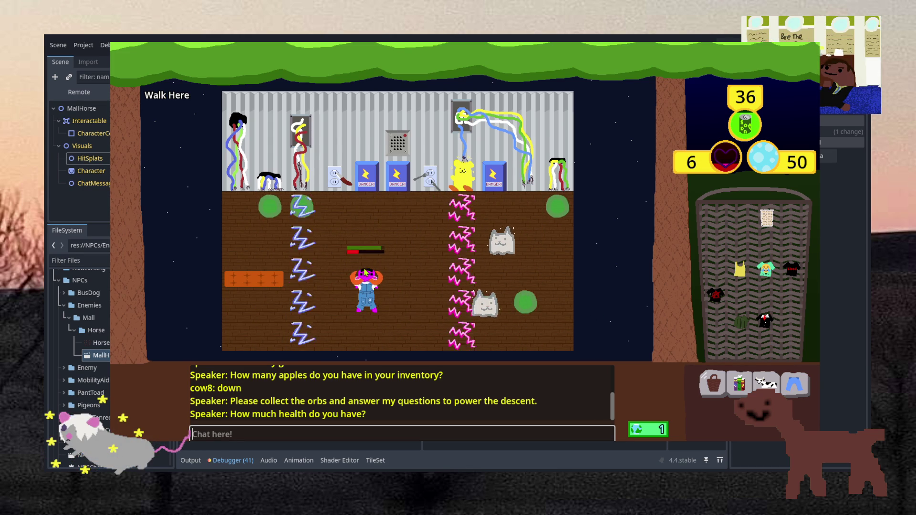
{"action": "left_click", "coordinate": [391, 274]}
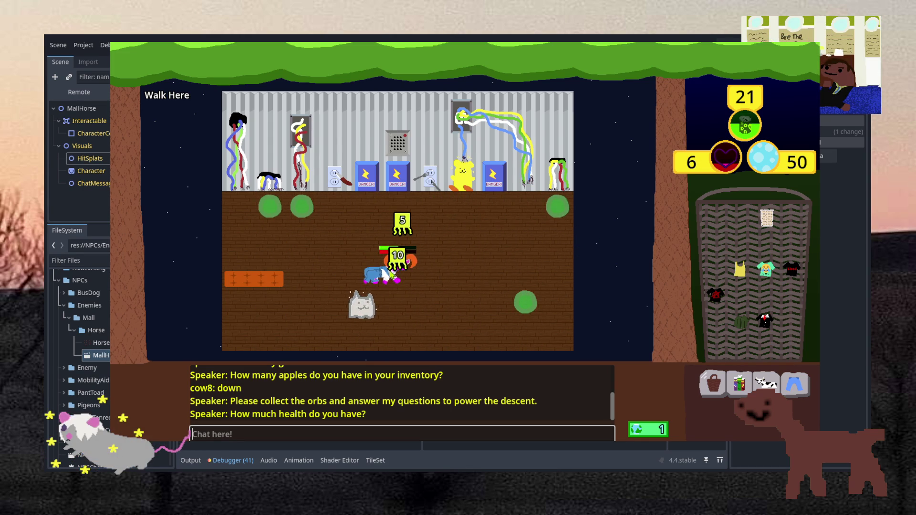
{"action": "left_click", "coordinate": [385, 302]}
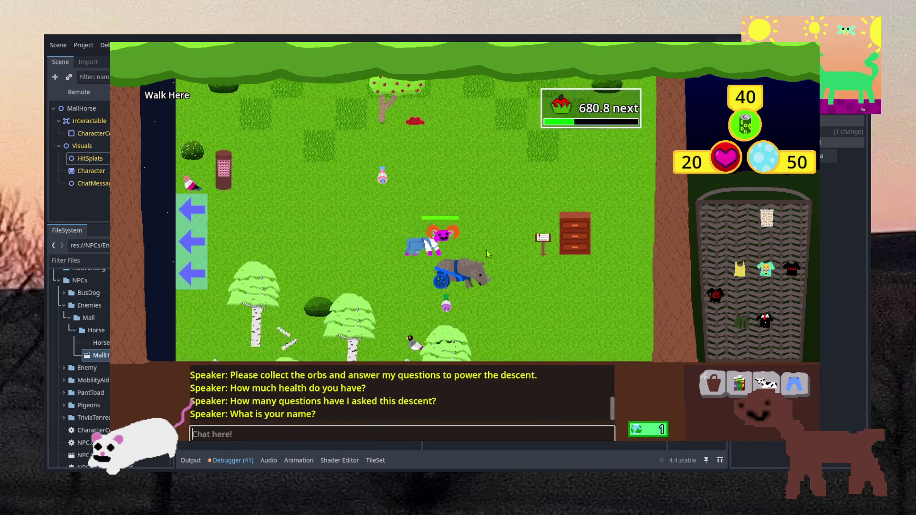
- Walk the cow through the forest and start typing the warp command toward the mall
{"action": "left_click", "coordinate": [485, 250]}
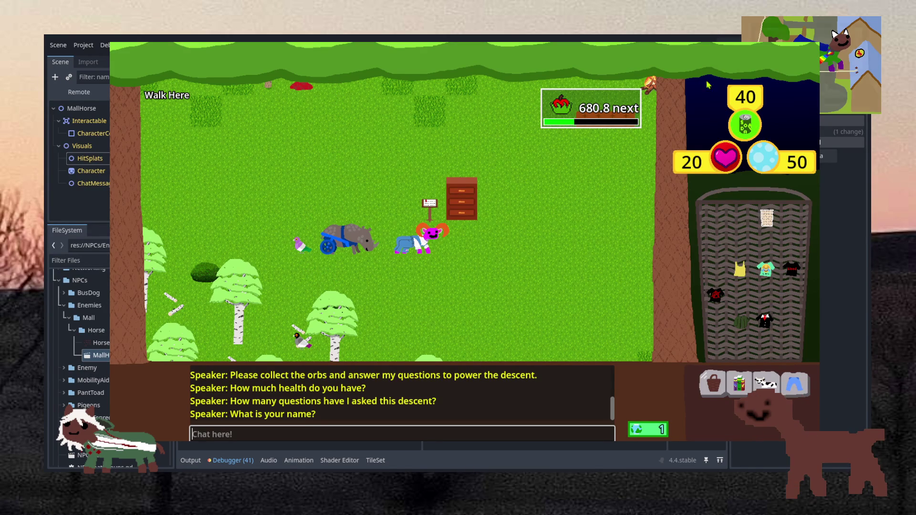
{"action": "type", "text": "i"}
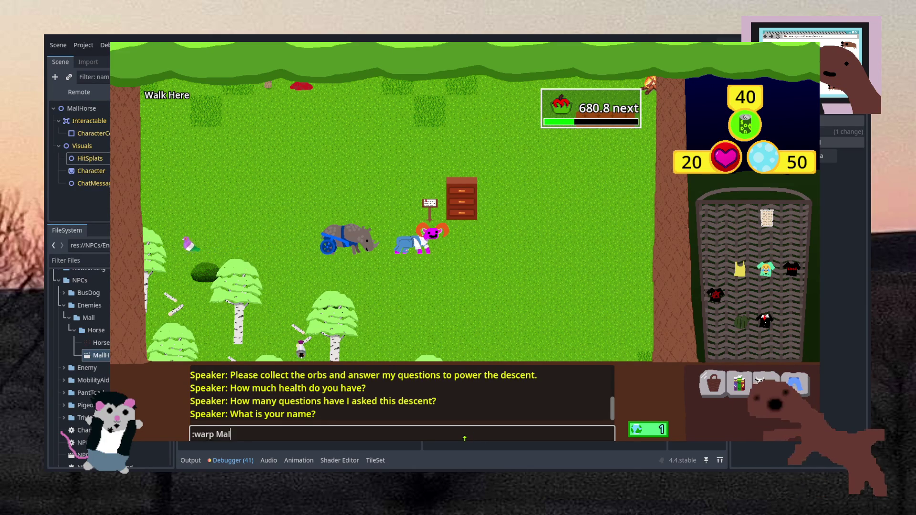
- Send the :warp MallEntrance command and walk up the tiled corridor to the horse NPC
{"action": "key", "text": "Return"}
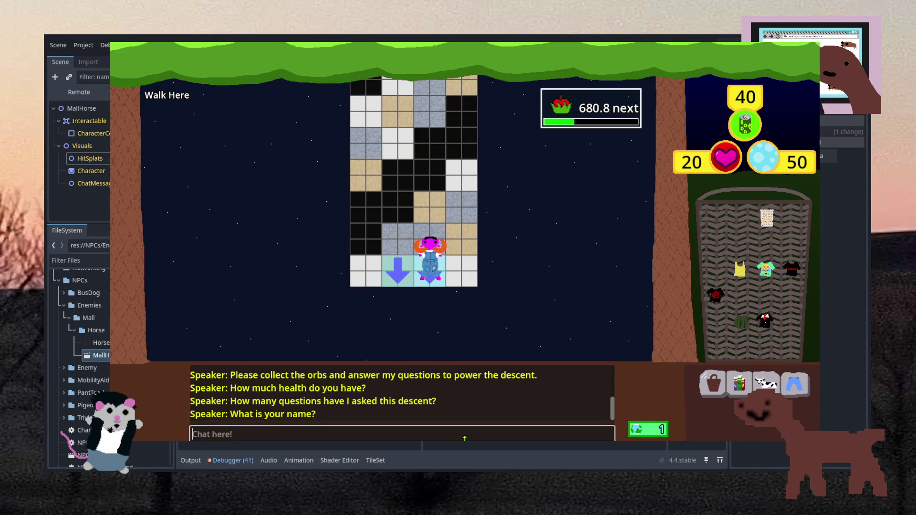
{"action": "left_click", "coordinate": [426, 151]}
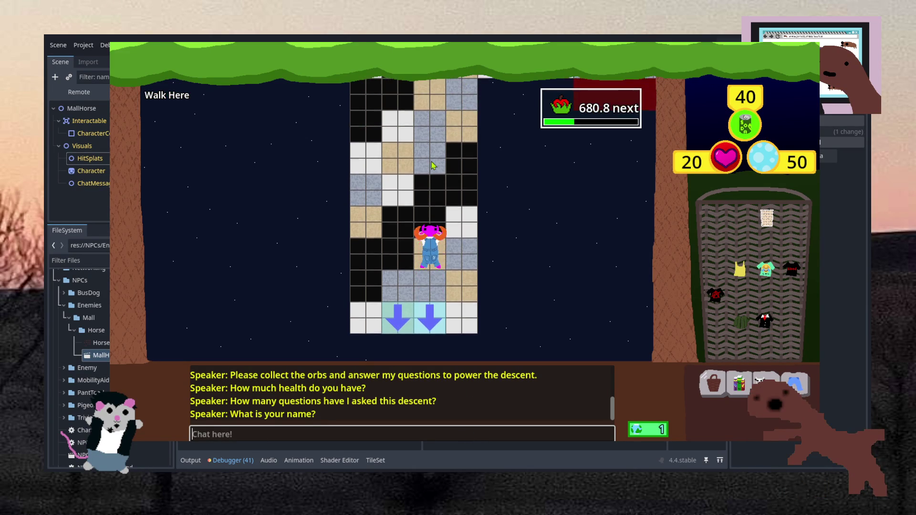
{"action": "left_click", "coordinate": [431, 178]}
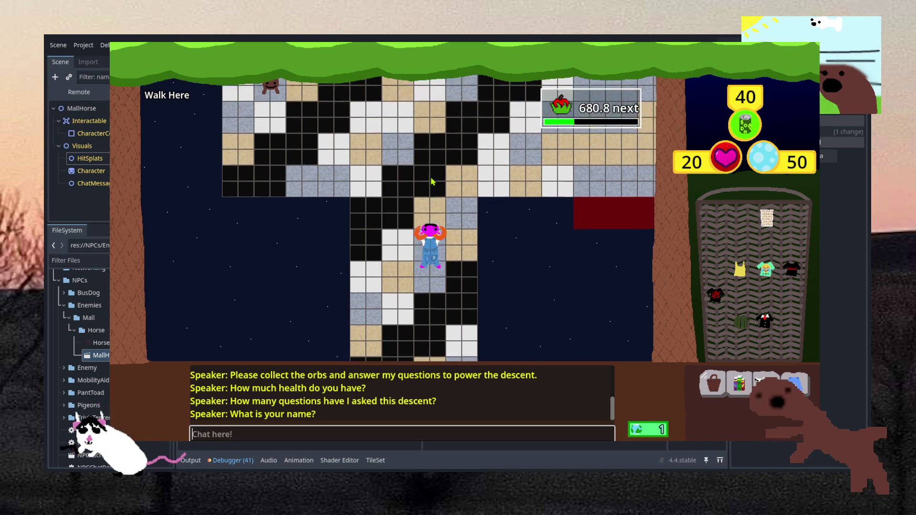
{"action": "left_click", "coordinate": [431, 203]}
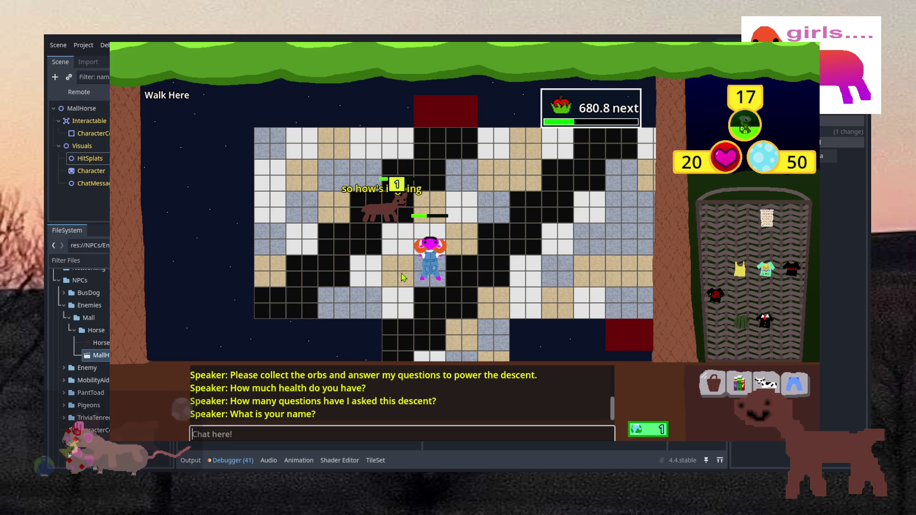
- Move around the horse, then close the game and put the caret on HitSplats.gd line 59
{"action": "left_click", "coordinate": [427, 286]}
{"action": "left_click", "coordinate": [442, 348]}
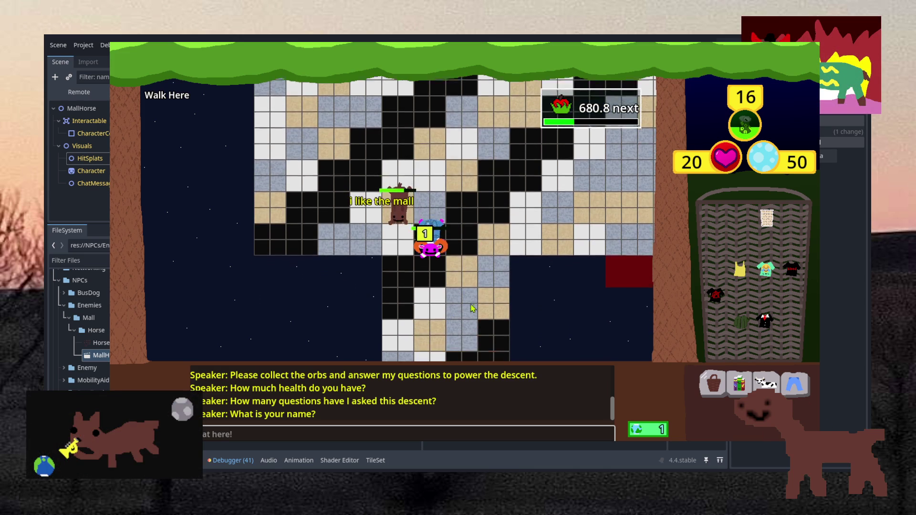
{"action": "left_click", "coordinate": [468, 183]}
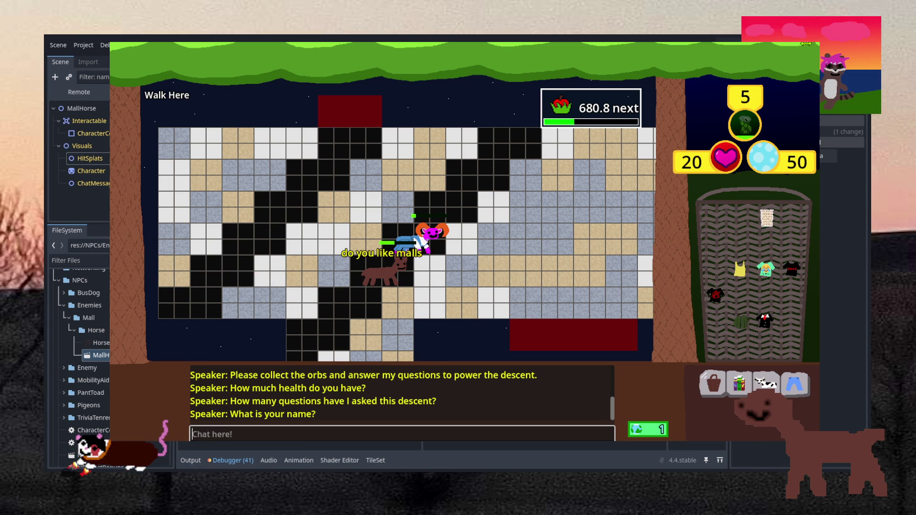
{"action": "key", "text": "alt+F4"}
{"action": "left_click", "coordinate": [363, 250]}
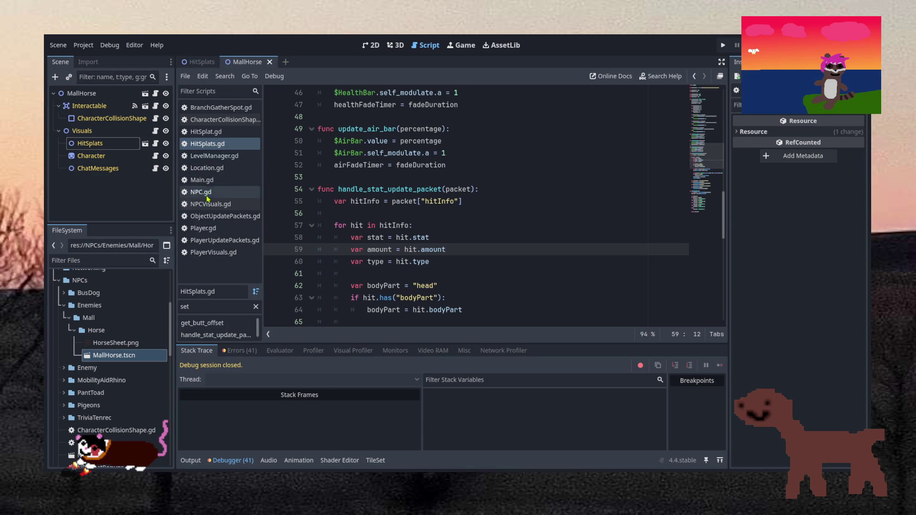
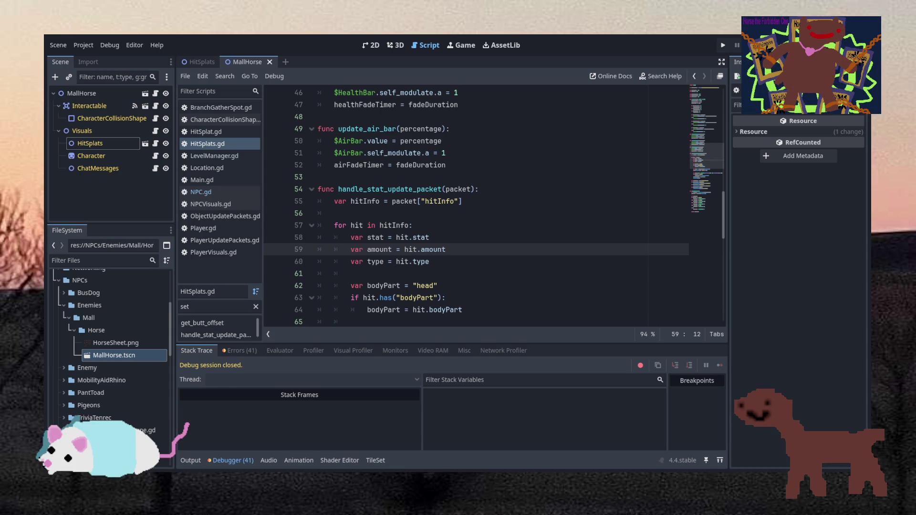
- Run the Cow Online World project from the Godot editor to reach its login screen
{"action": "left_click", "coordinate": [723, 46]}
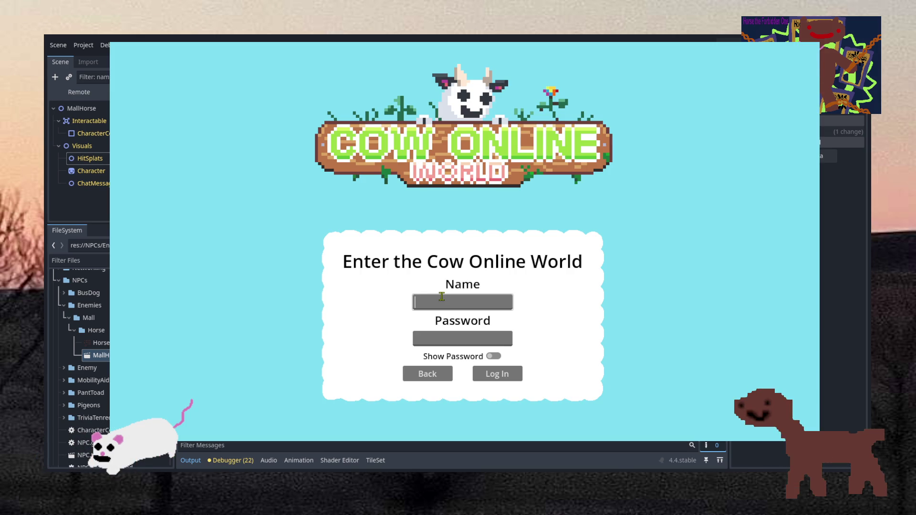
- Log in with the player name and password, then start typing a :warp chat command
{"action": "type", "text": "bee"}
{"action": "key", "text": "Tab"}
{"action": "type", "text": "password"}
{"action": "left_click", "coordinate": [484, 375]}
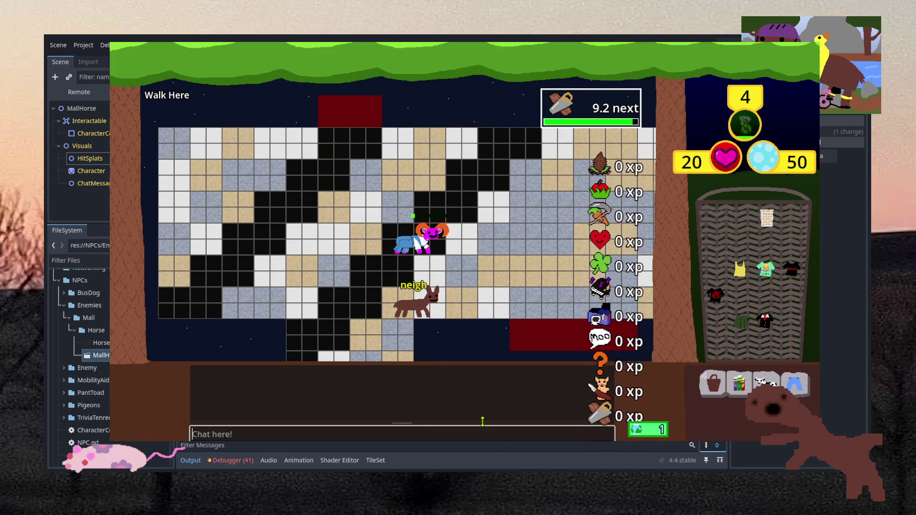
{"action": "type", "text": ":warp"}
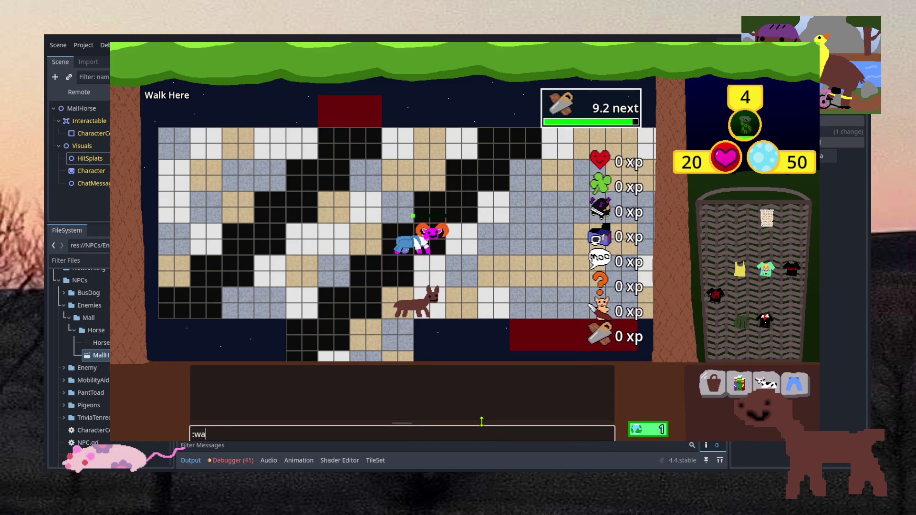
- Warp to MallEntrance, walk north toward the horse, then warp to the Hills
{"action": "key", "text": "BackSpace"}
{"action": "key", "text": "BackSpace"}
{"action": "key", "text": "BackSpace"}
{"action": "type", "text": ":warp M"}
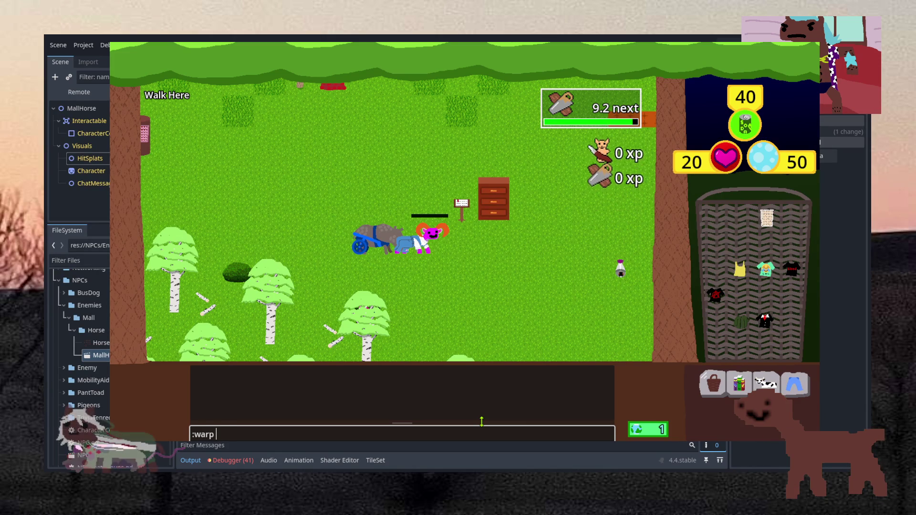
{"action": "type", "text": "rance"}
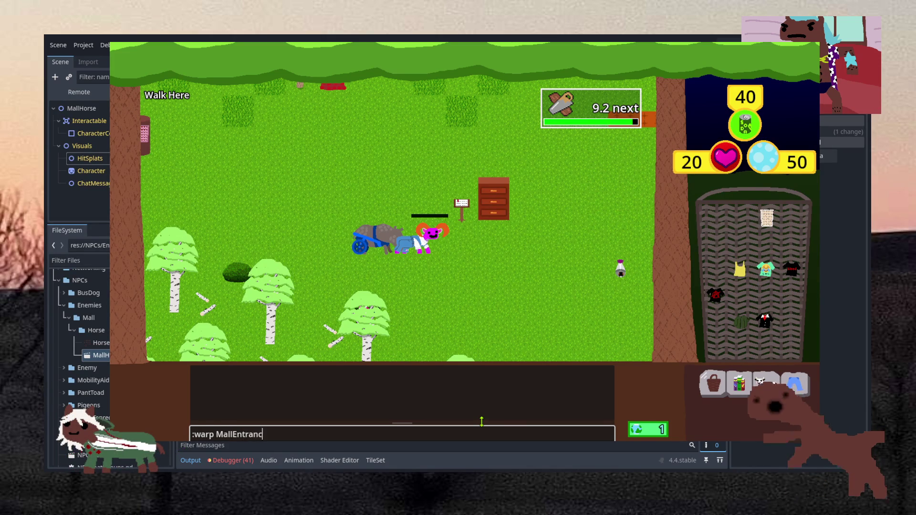
{"action": "key", "text": "Return"}
{"action": "left_click", "coordinate": [442, 171]}
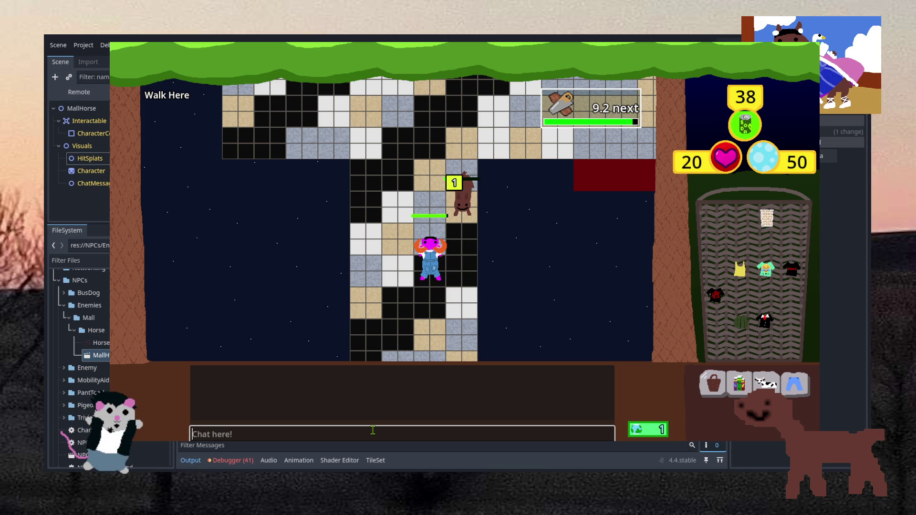
{"action": "type", "text": ":warp Hills"}
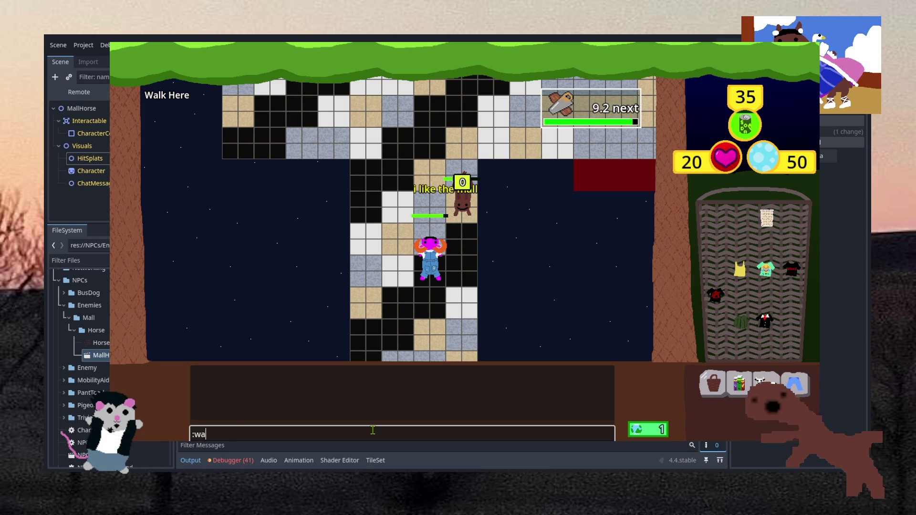
{"action": "key", "text": "Return"}
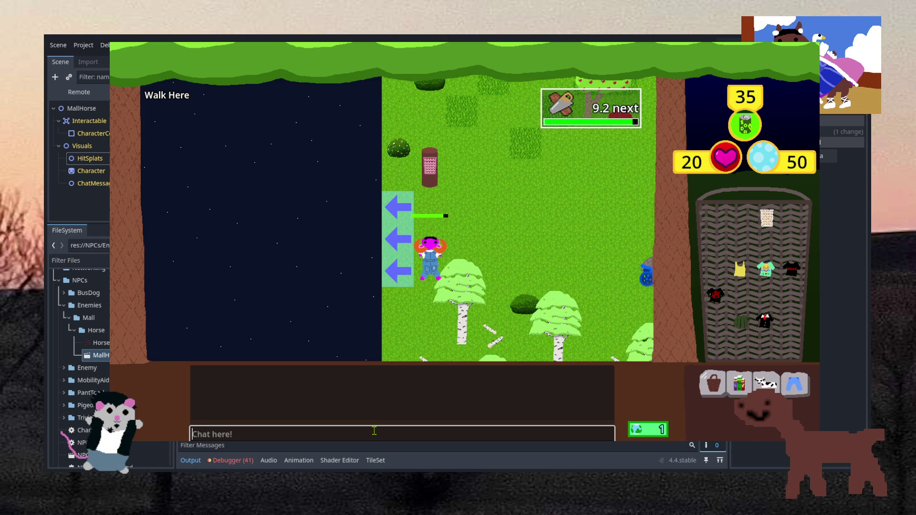
- Graze several Hills grass patches for xp, then close the game and return to HitSplats.gd
{"action": "left_click", "coordinate": [477, 224]}
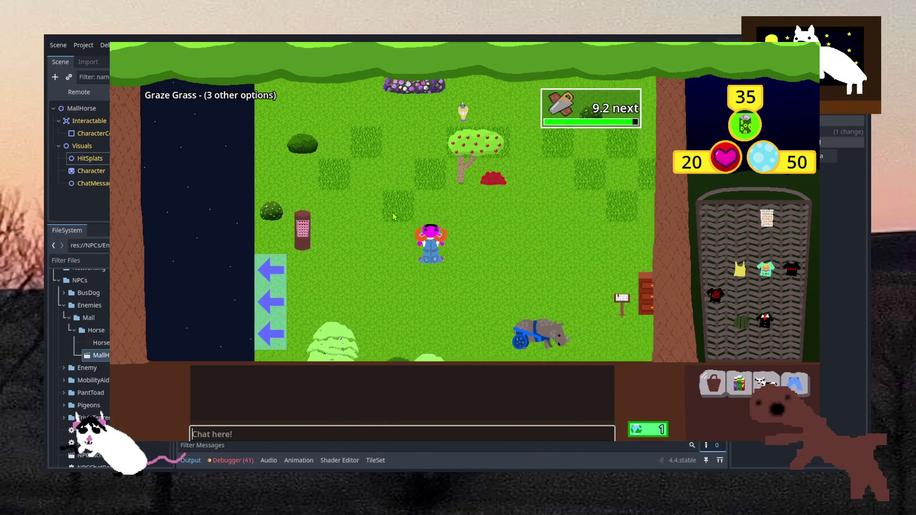
{"action": "left_click", "coordinate": [394, 217]}
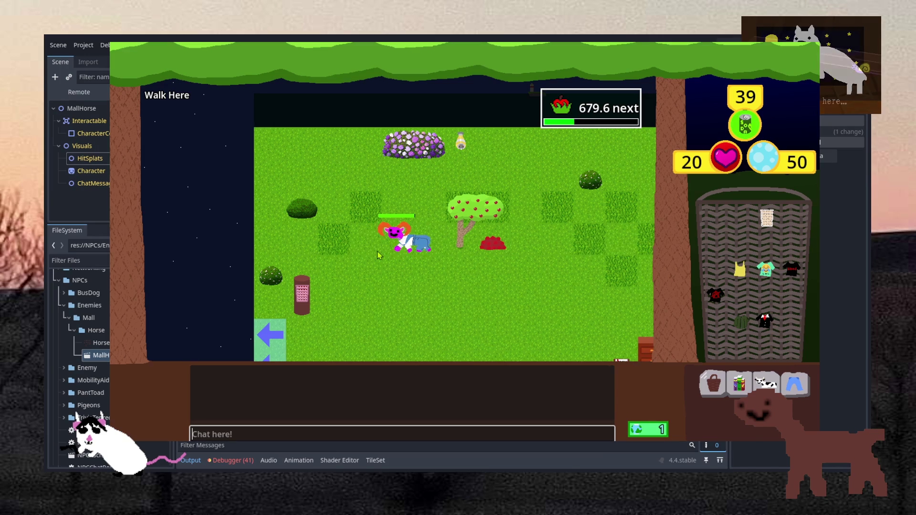
{"action": "left_click", "coordinate": [377, 255]}
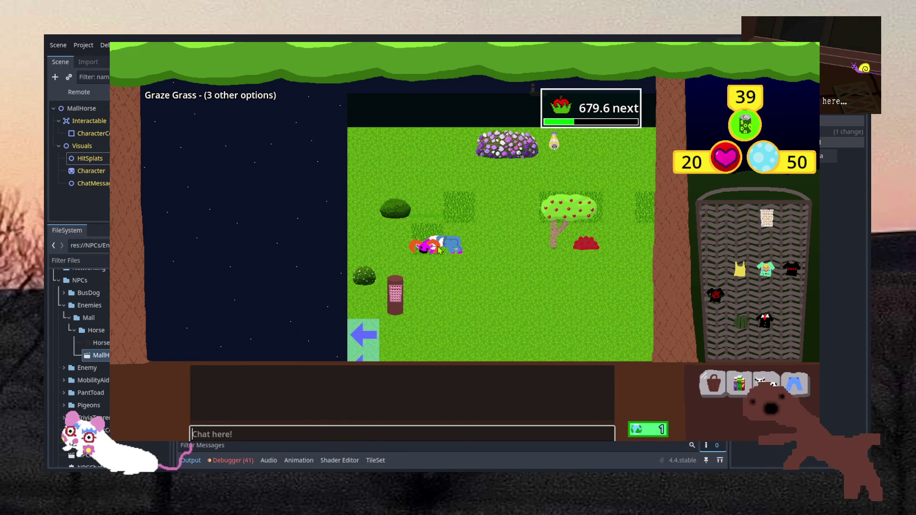
{"action": "left_click", "coordinate": [460, 208]}
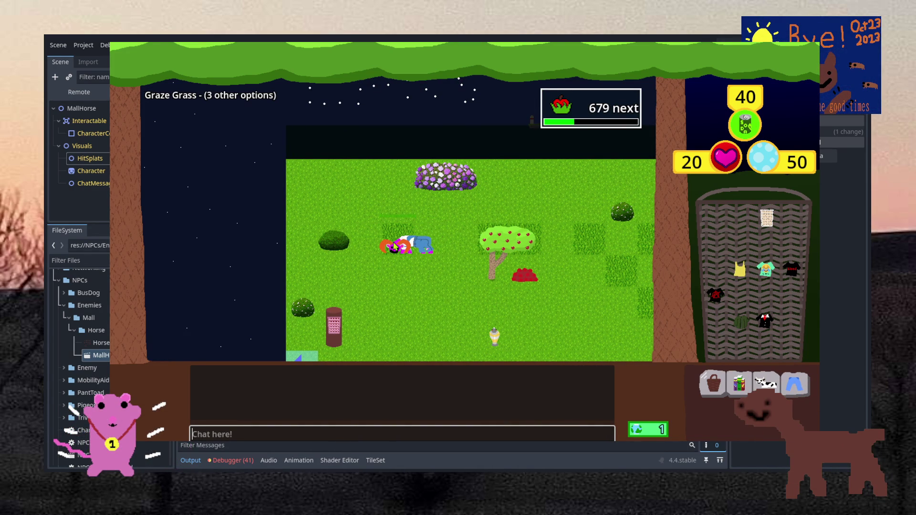
{"action": "left_click", "coordinate": [396, 248]}
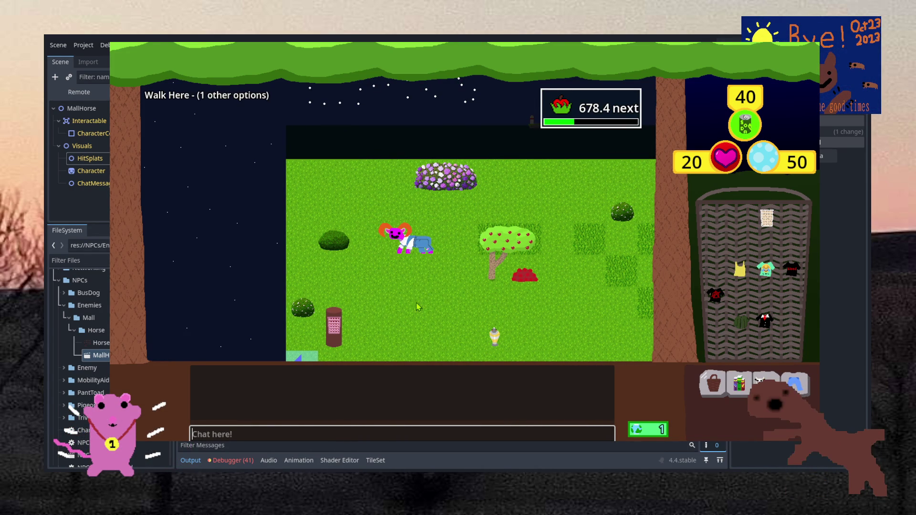
{"action": "key", "text": "alt+F4"}
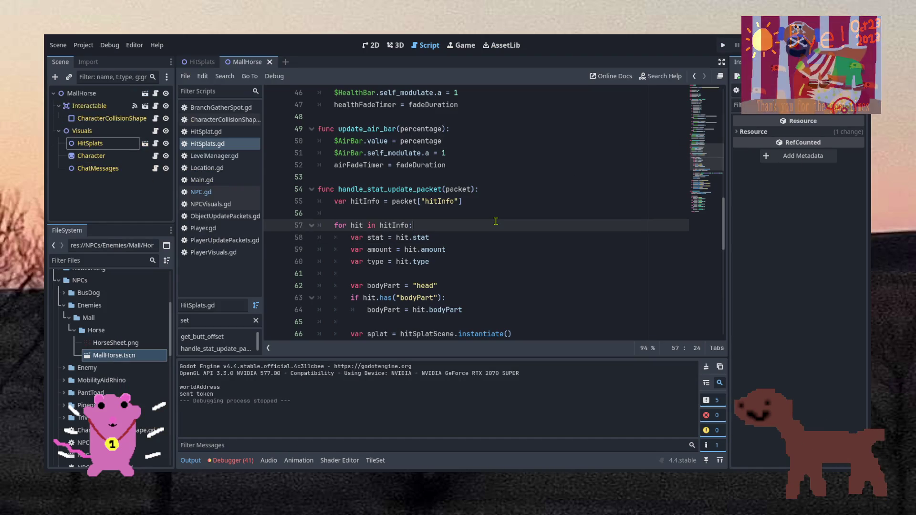